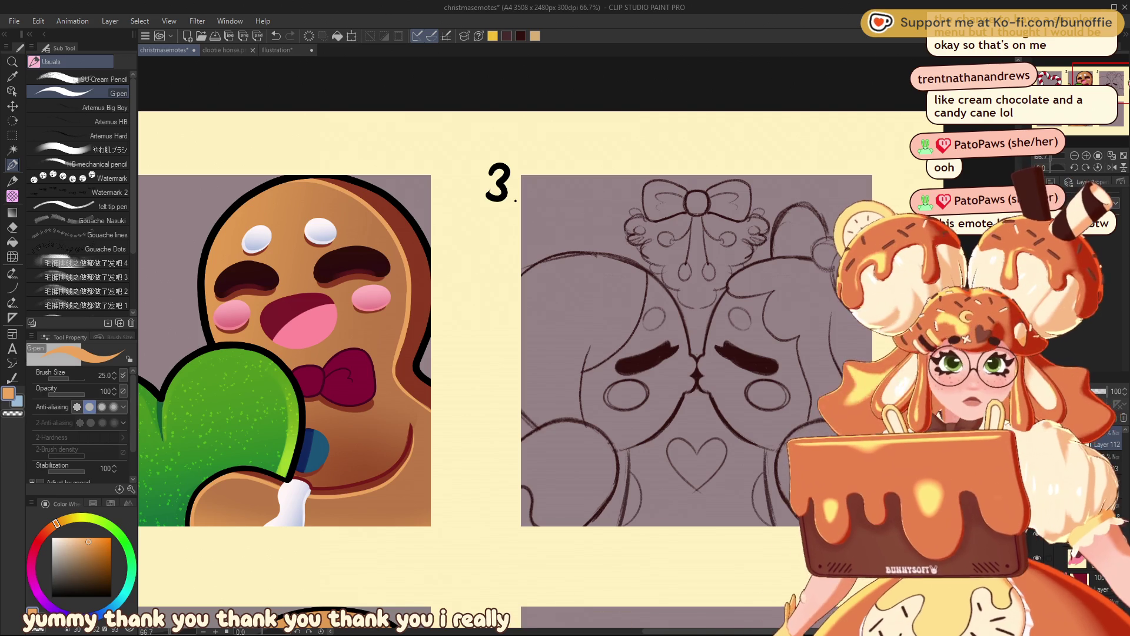
Step: Zoom in on the top-row emotes and sample the maroon of the gingerbread bow tie
{"action": "left_click_drag", "start_coordinate": [1092, 81], "coordinate": [1074, 80]}
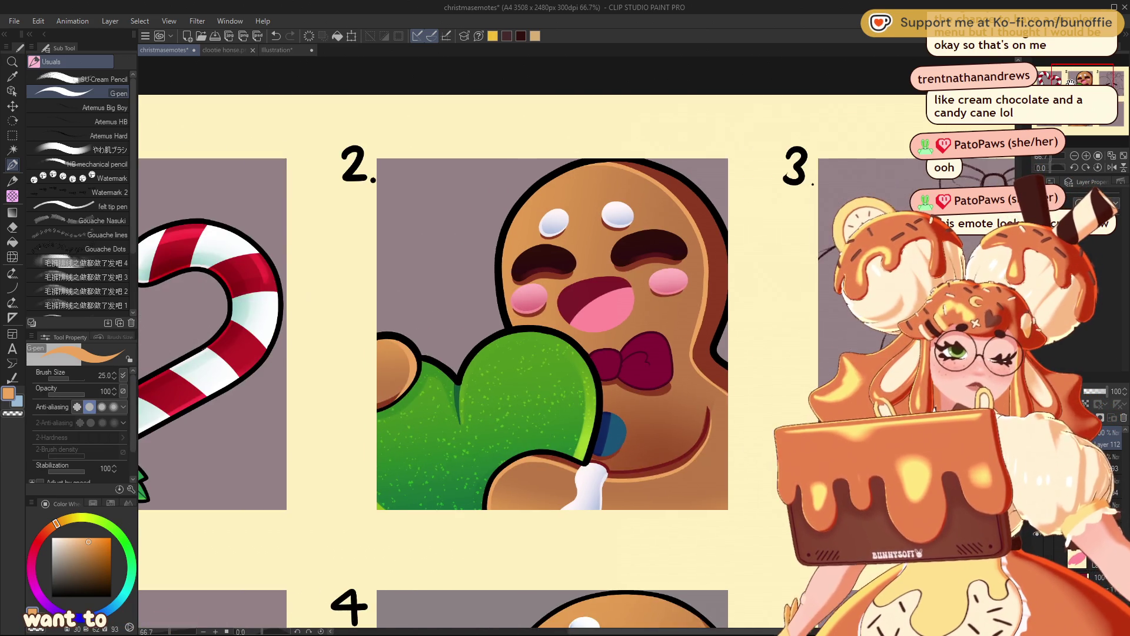
{"action": "left_click", "coordinate": [1075, 156]}
{"action": "left_click", "coordinate": [1075, 156]}
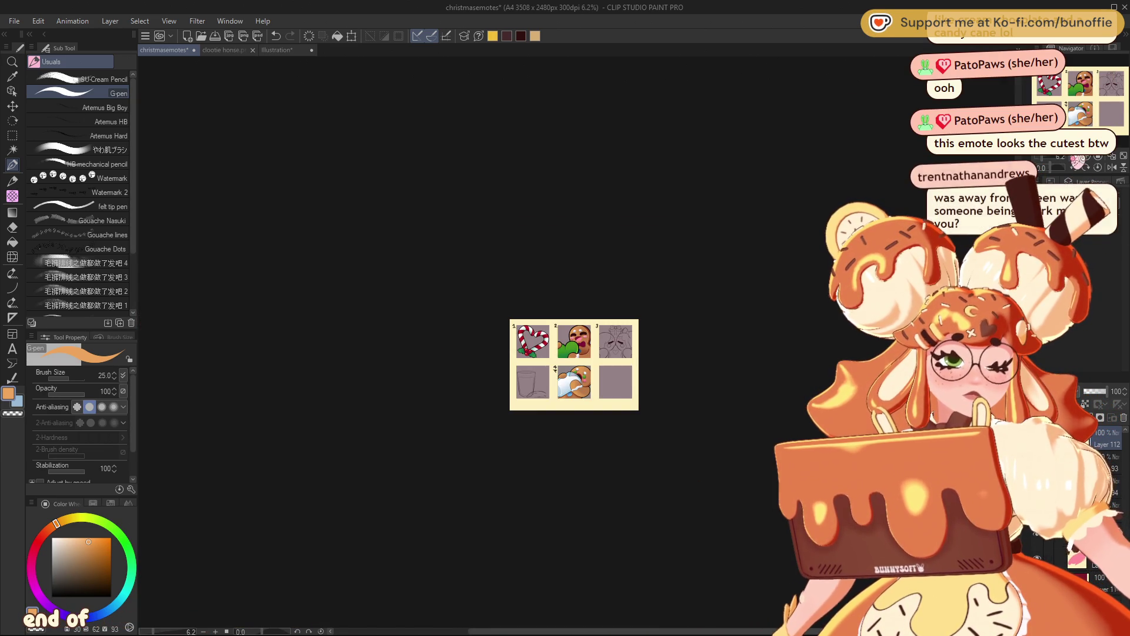
{"action": "key", "text": "ctrl+plus"}
{"action": "key", "text": "ctrl+plus"}
{"action": "key", "text": "ctrl+plus"}
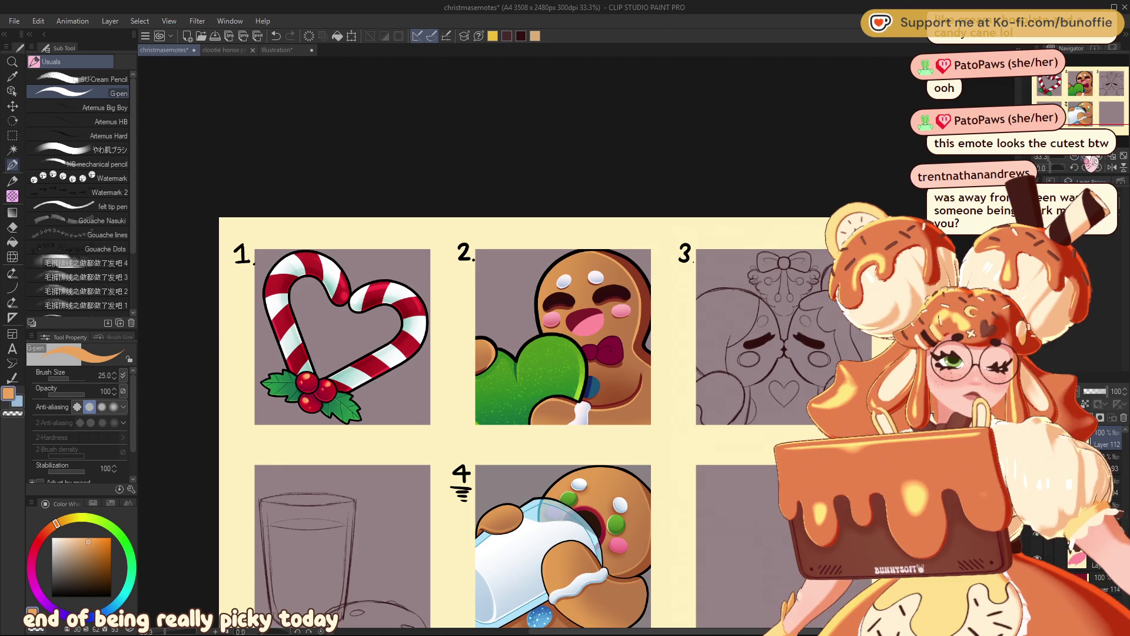
{"action": "key", "text": "ctrl+plus"}
{"action": "mouse_move", "coordinate": [1101, 84]}
{"action": "left_mouse_down"}
{"action": "mouse_move", "coordinate": [1091, 84]}
{"action": "mouse_move", "coordinate": [1101, 84]}
{"action": "left_mouse_up"}
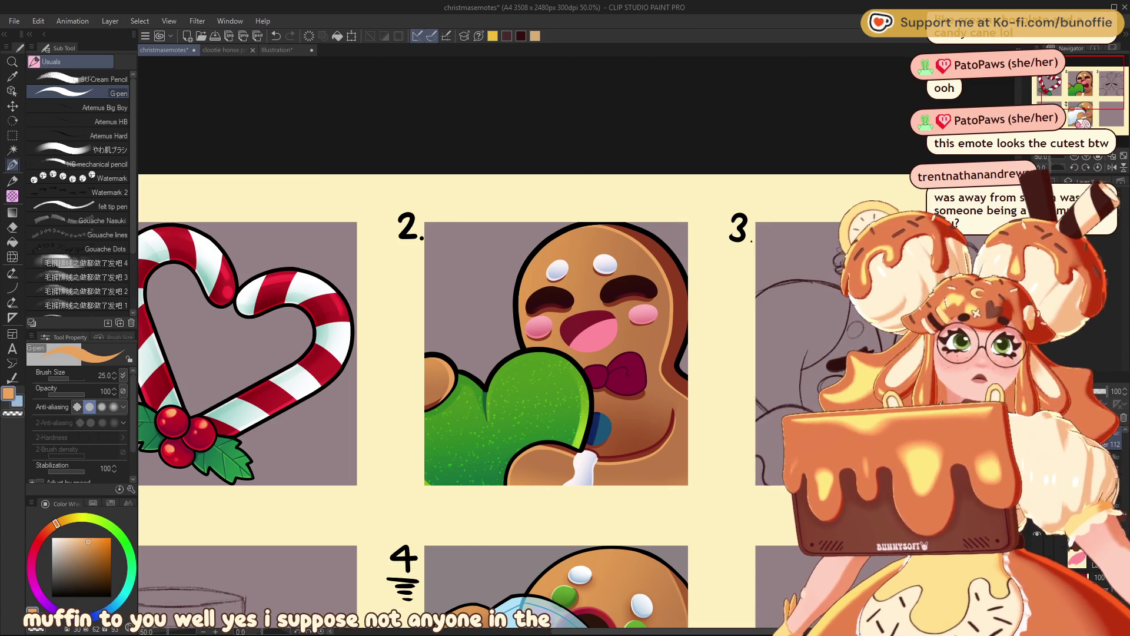
{"action": "key", "text": "ctrl+minus"}
{"action": "mouse_move", "coordinate": [471, 353]}
{"action": "left_mouse_down"}
{"action": "mouse_move", "coordinate": [518, 306]}
{"action": "mouse_move", "coordinate": [504, 324]}
{"action": "left_mouse_up"}
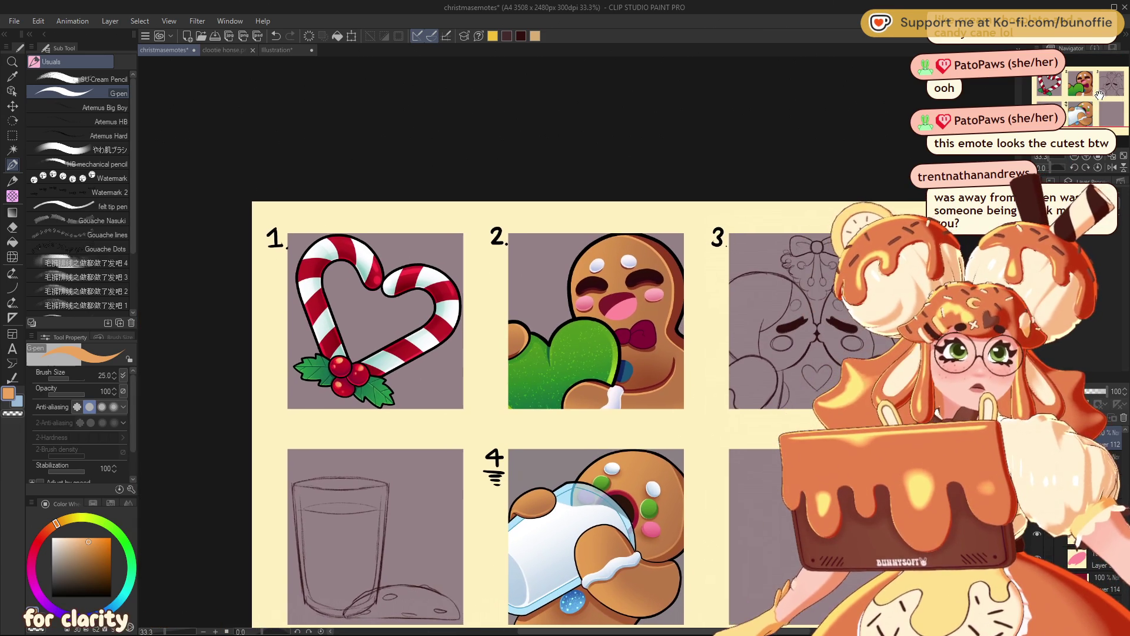
{"action": "key", "text": "ctrl+plus"}
{"action": "left_click_drag", "start_coordinate": [1089, 94], "coordinate": [1095, 92]}
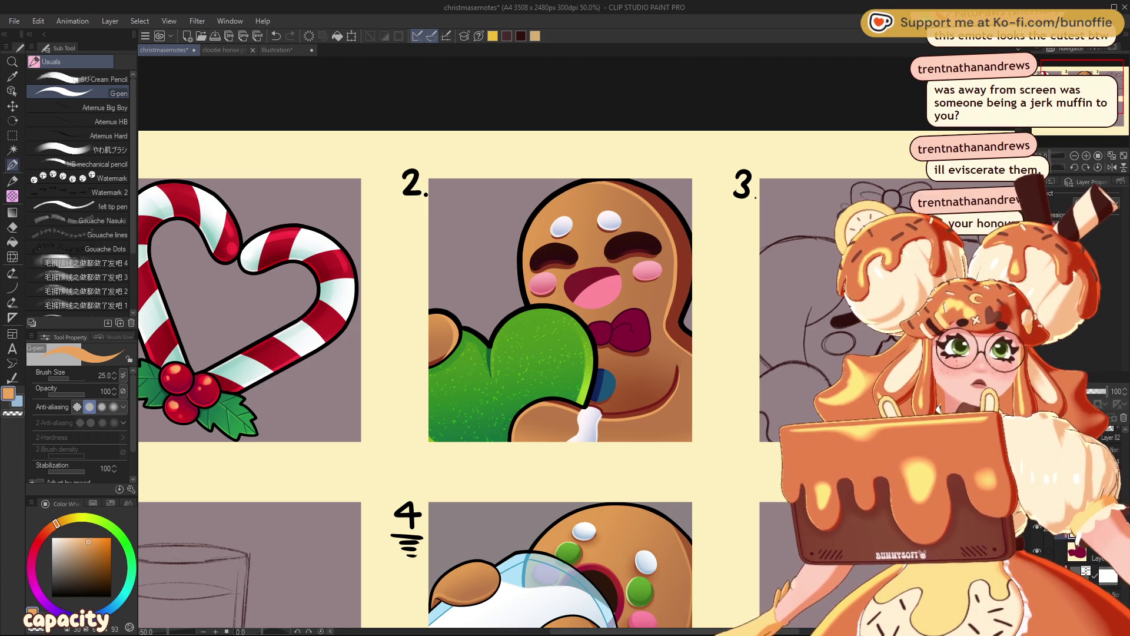
{"action": "left_click", "coordinate": [607, 325], "text": "alt"}
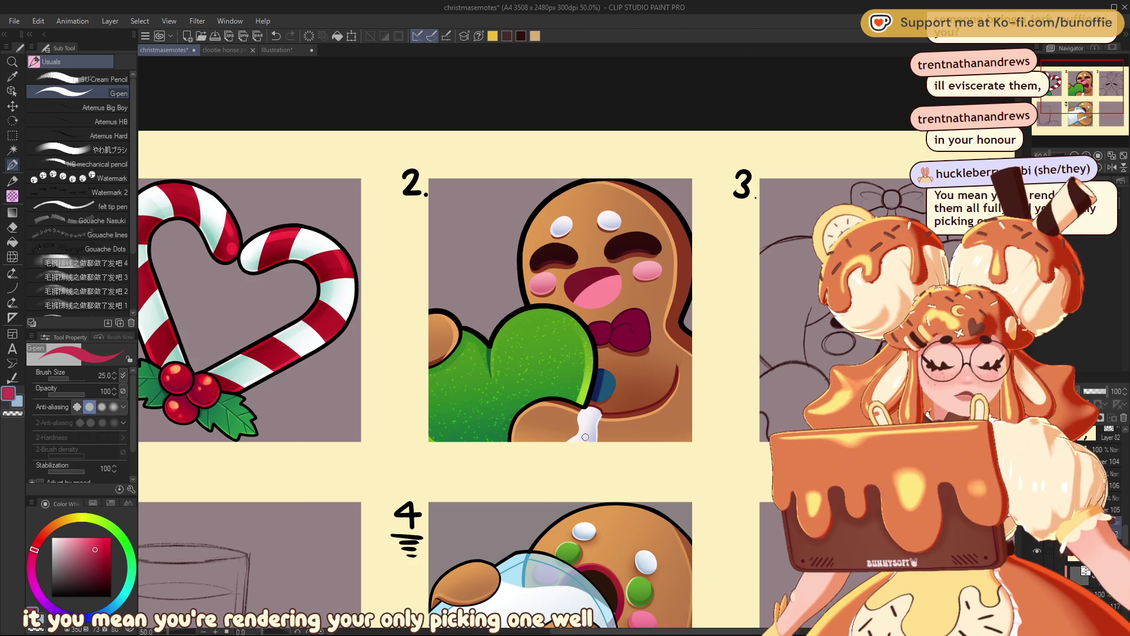
Step: Switch to the やわ肌ブラシ soft painting brush
{"action": "left_click_drag", "start_coordinate": [1090, 76], "coordinate": [1086, 72]}
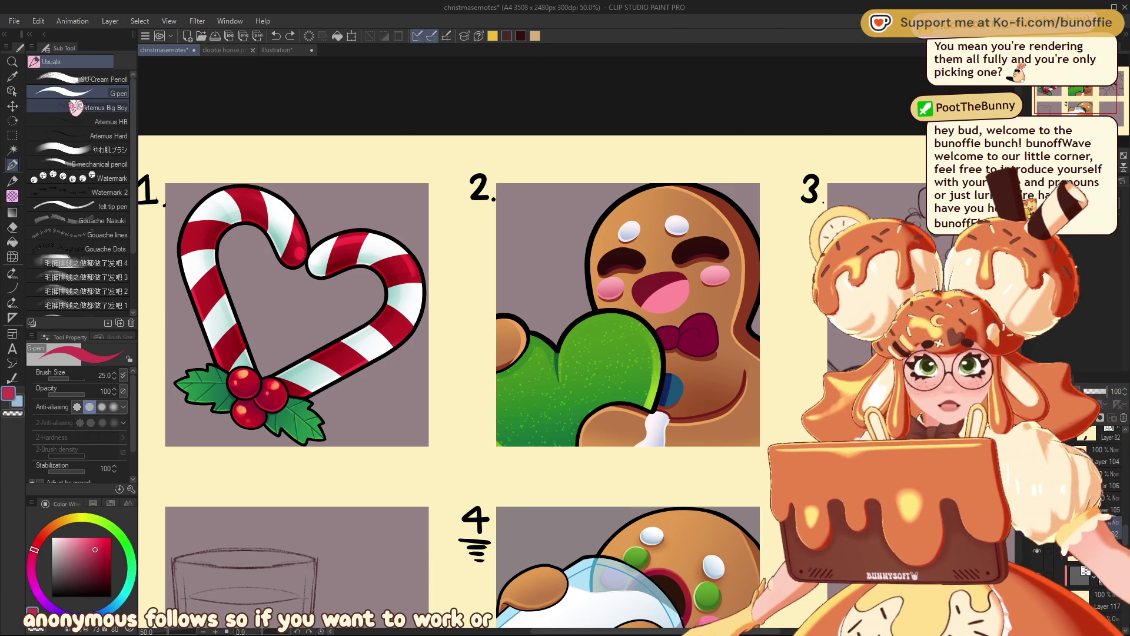
{"action": "left_click", "coordinate": [84, 151]}
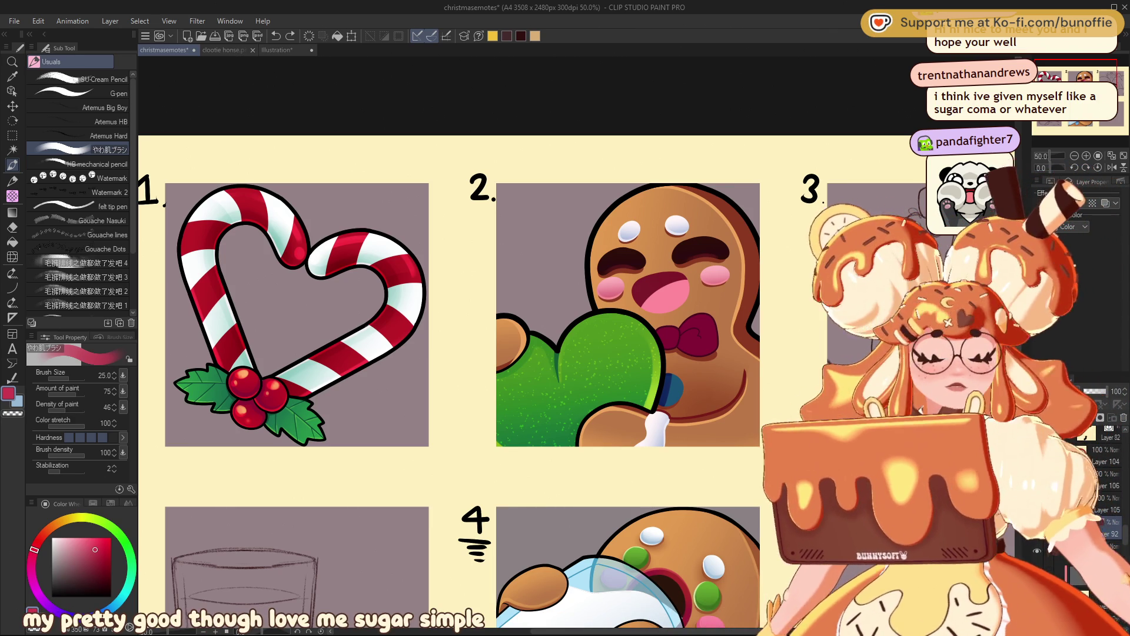
{"action": "mouse_move", "coordinate": [827, 109]}
{"action": "left_mouse_down"}
{"action": "mouse_move", "coordinate": [675, 43]}
{"action": "mouse_move", "coordinate": [633, 135]}
{"action": "left_mouse_up"}
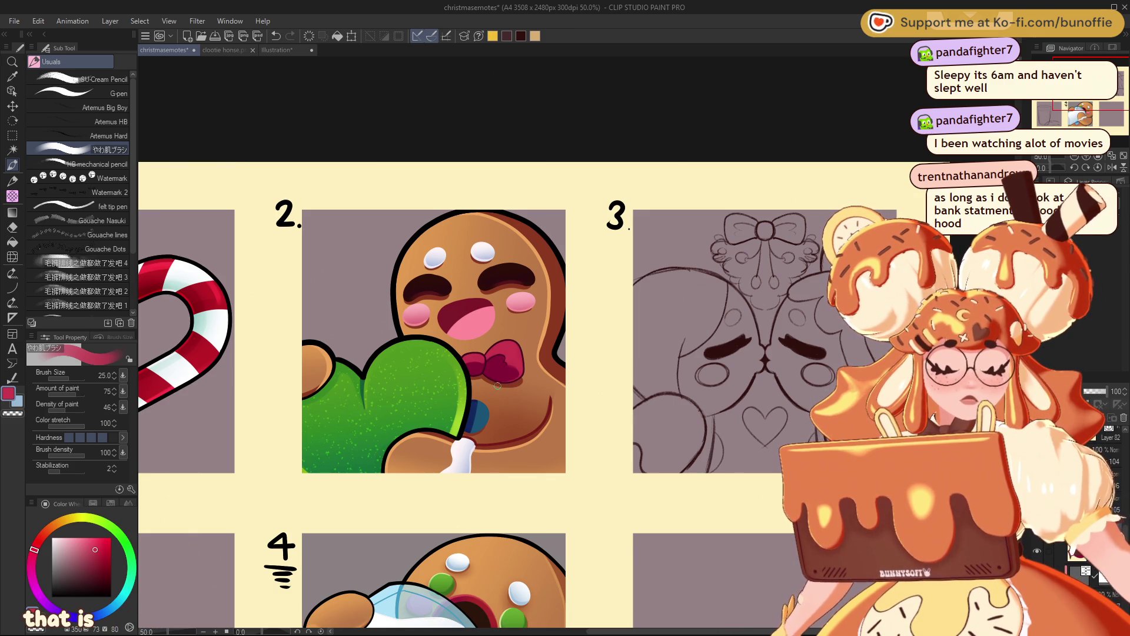
{"action": "scroll", "coordinate": [490, 365], "scroll_direction": "down", "scroll_amount": 5}
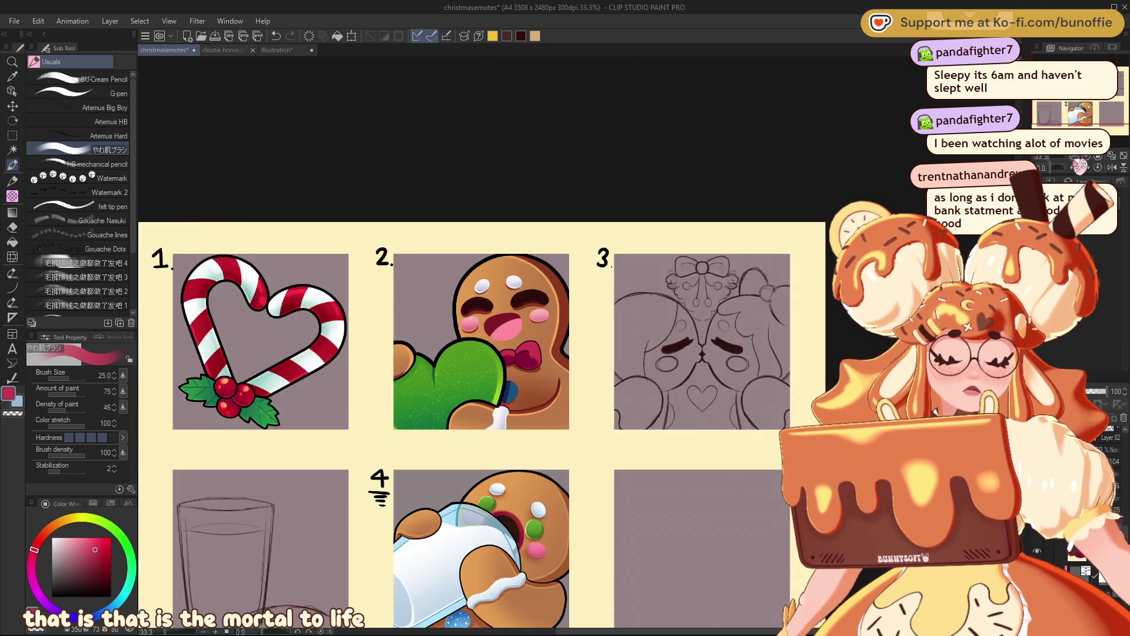
Step: Bring gingerbread emote 2 into view and sample the mitten's dark green, undoing the test stroke
{"action": "scroll", "coordinate": [541, 388], "scroll_direction": "up", "scroll_amount": 2}
{"action": "scroll", "coordinate": [577, 342], "scroll_direction": "up", "scroll_amount": 3}
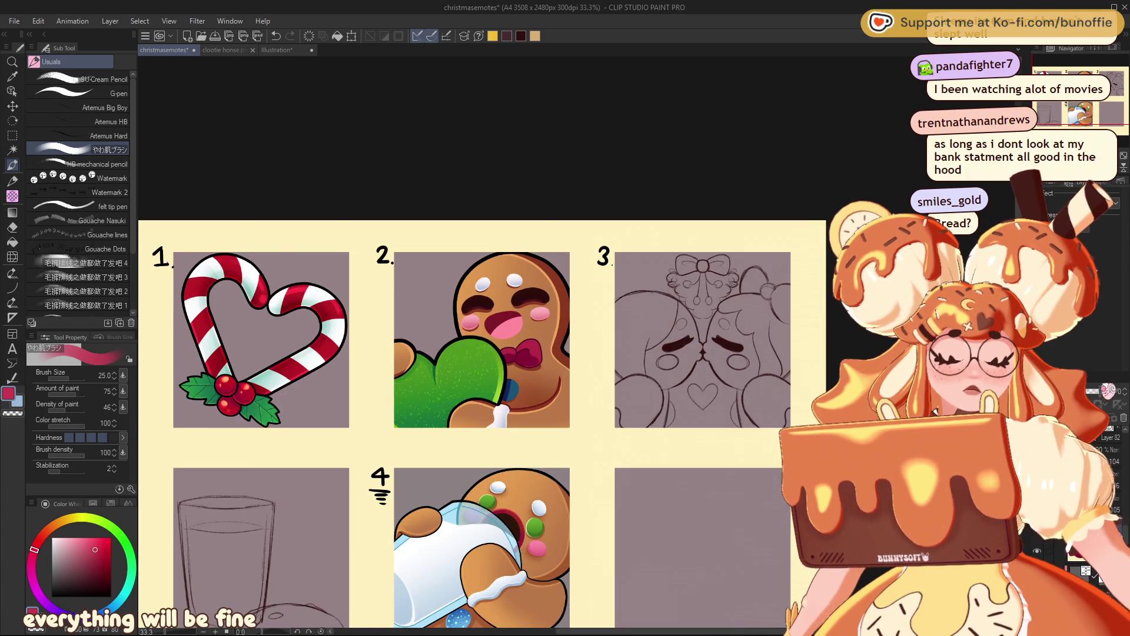
{"action": "scroll", "coordinate": [577, 344], "scroll_direction": "down", "scroll_amount": 5}
{"action": "left_click_drag", "start_coordinate": [540, 369], "coordinate": [601, 354]}
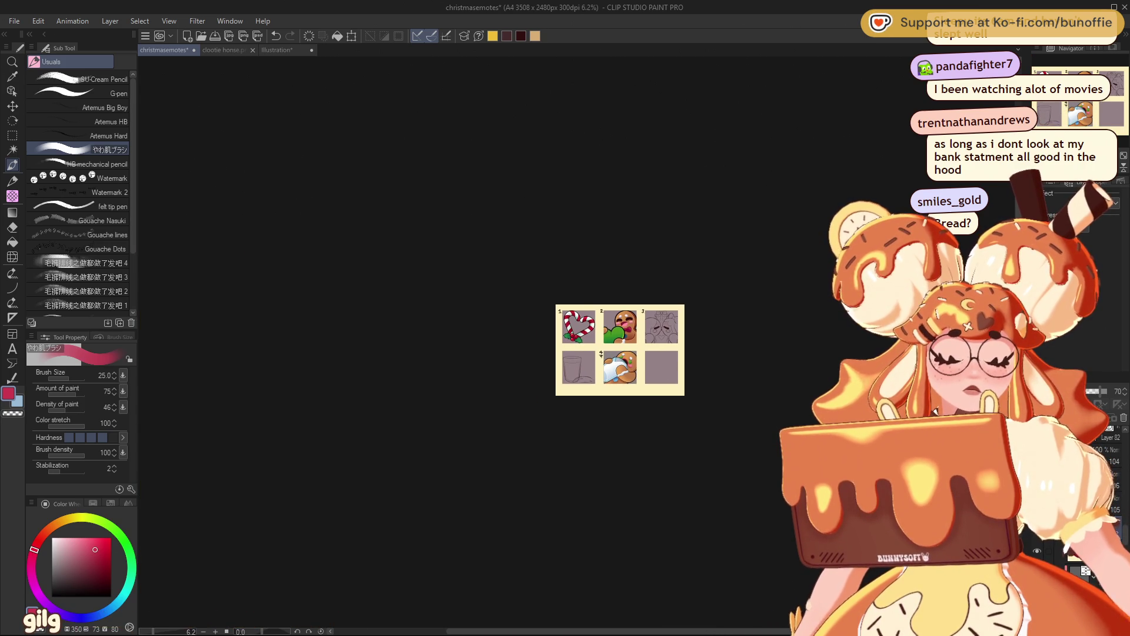
{"action": "scroll", "coordinate": [576, 342], "scroll_direction": "up", "scroll_amount": 7}
{"action": "left_click_drag", "start_coordinate": [1087, 94], "coordinate": [1117, 82]}
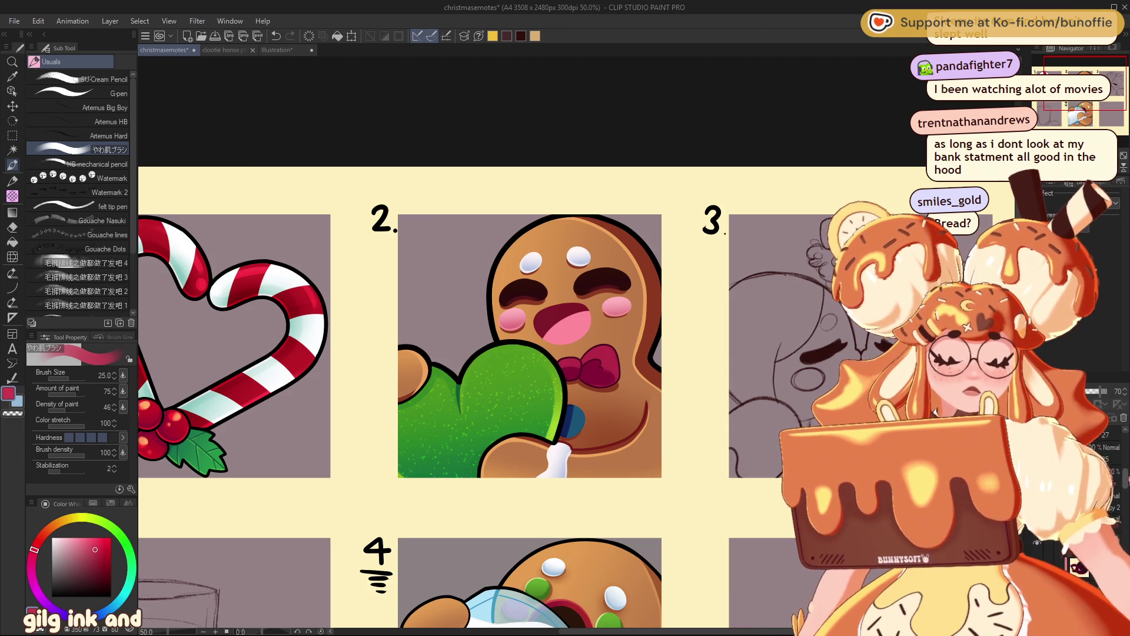
{"action": "key", "text": "ctrl+y"}
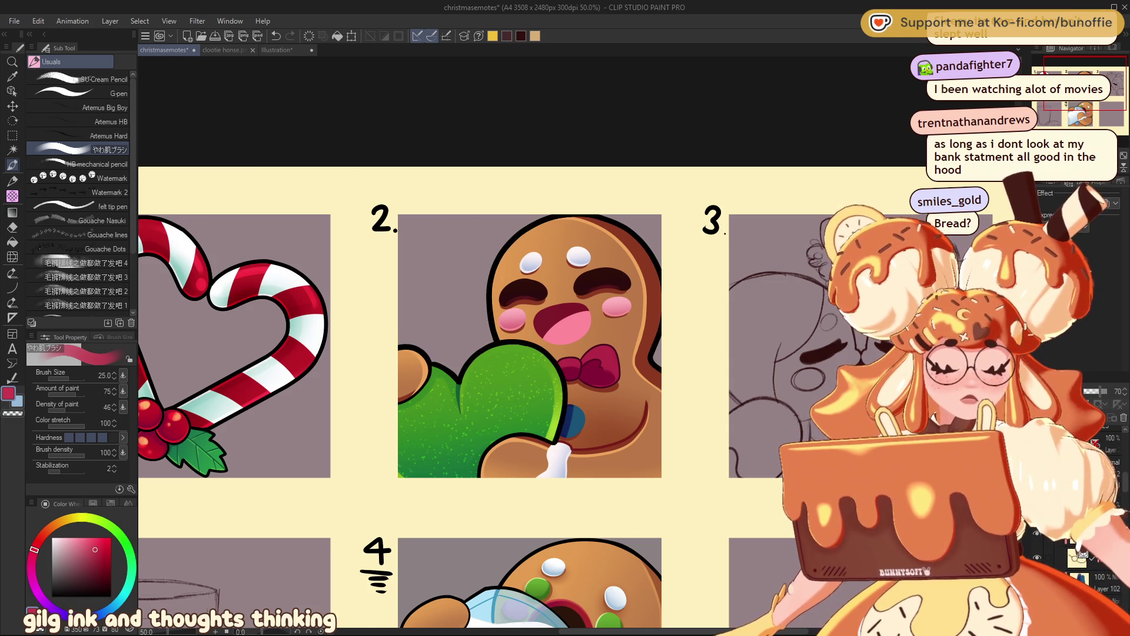
{"action": "left_click", "coordinate": [459, 391], "text": "alt"}
{"action": "left_click_drag", "start_coordinate": [459, 395], "coordinate": [457, 361]}
{"action": "key", "text": "ctrl+z"}
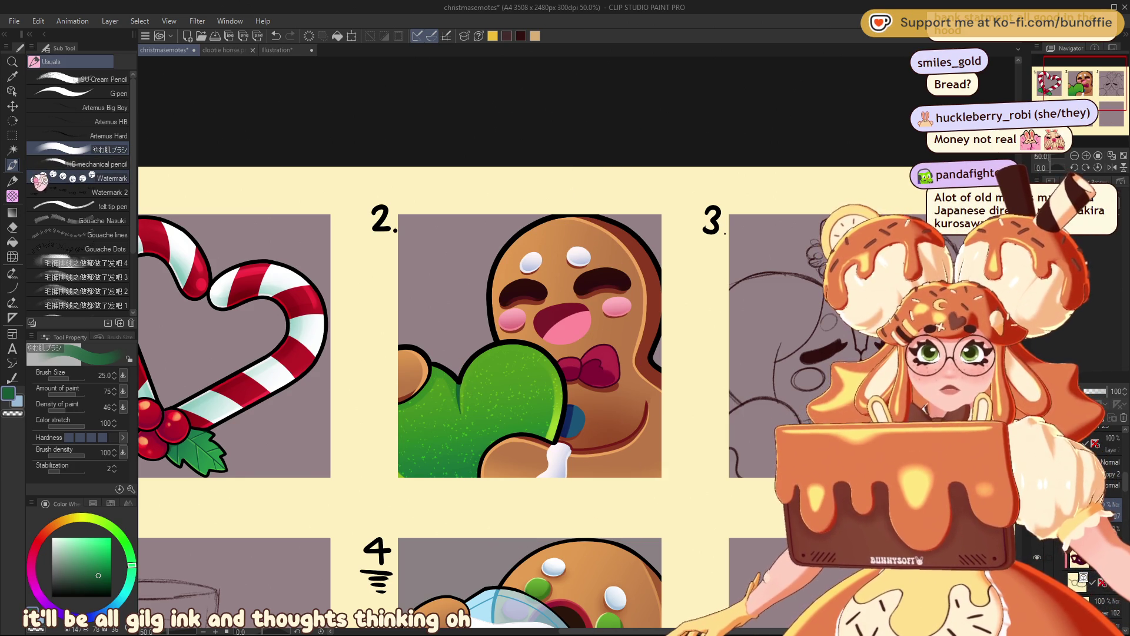
Step: With the G-pen, draw a short dark green stroke on the mitten's left edge
{"action": "left_click", "coordinate": [89, 93]}
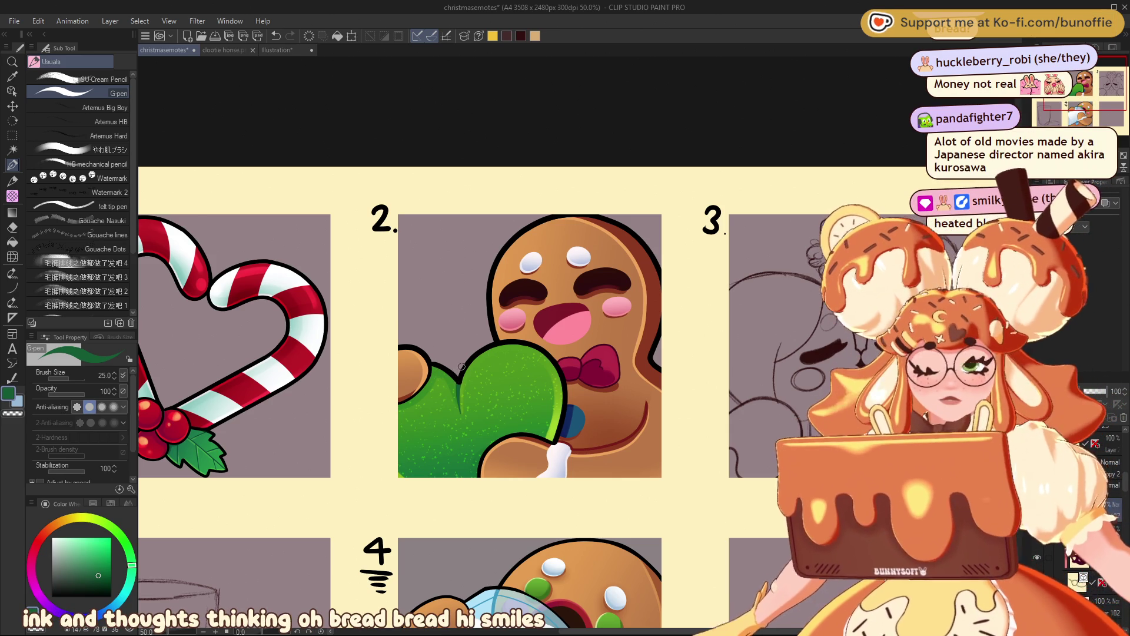
{"action": "left_click_drag", "start_coordinate": [462, 369], "coordinate": [458, 380]}
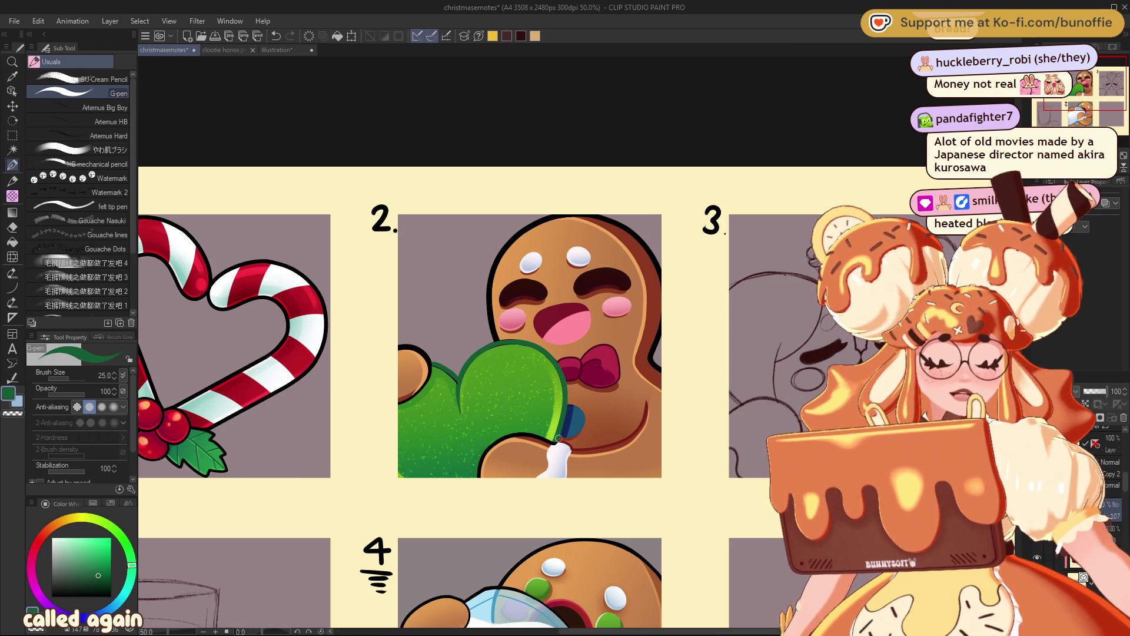
{"action": "scroll", "coordinate": [576, 341], "scroll_direction": "down", "scroll_amount": 10}
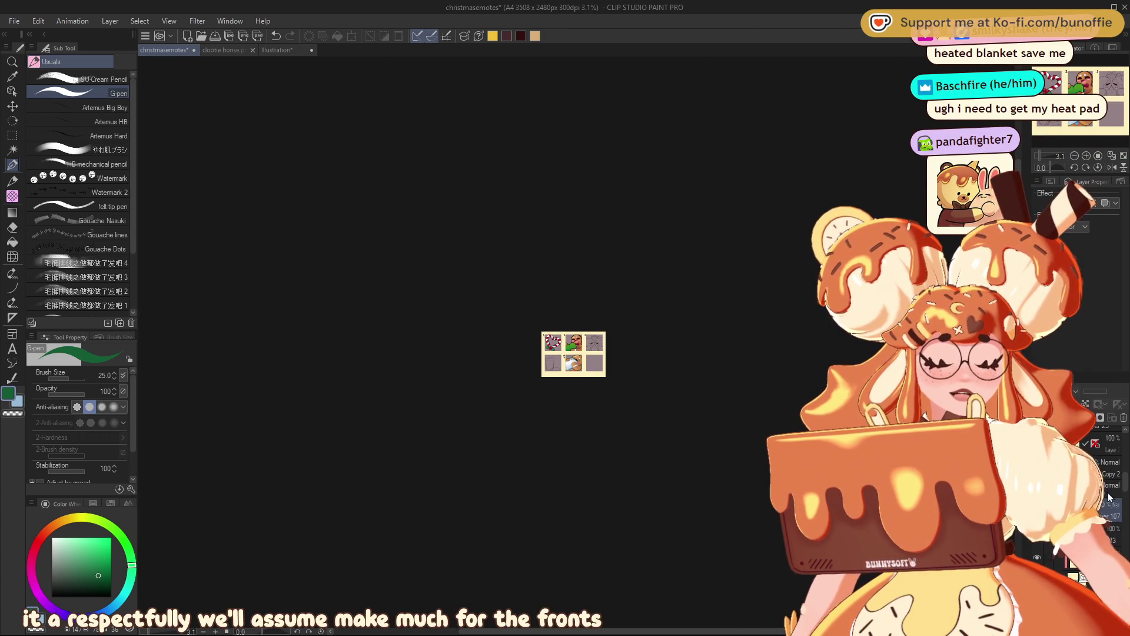
{"action": "scroll", "coordinate": [1093, 151], "scroll_direction": "up", "scroll_amount": 7}
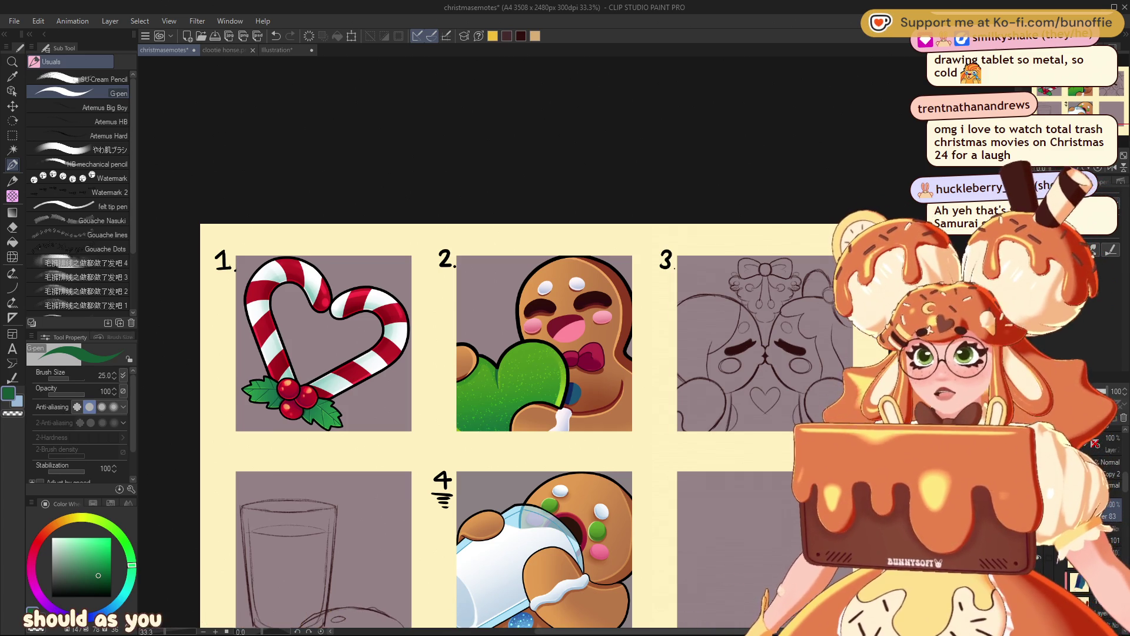
{"action": "mouse_move", "coordinate": [502, 374]}
{"action": "left_mouse_down"}
{"action": "mouse_move", "coordinate": [551, 364]}
{"action": "mouse_move", "coordinate": [594, 337]}
{"action": "mouse_move", "coordinate": [410, 385]}
{"action": "mouse_move", "coordinate": [525, 347]}
{"action": "left_mouse_up"}
{"action": "scroll", "coordinate": [551, 341], "scroll_direction": "up", "scroll_amount": 1}
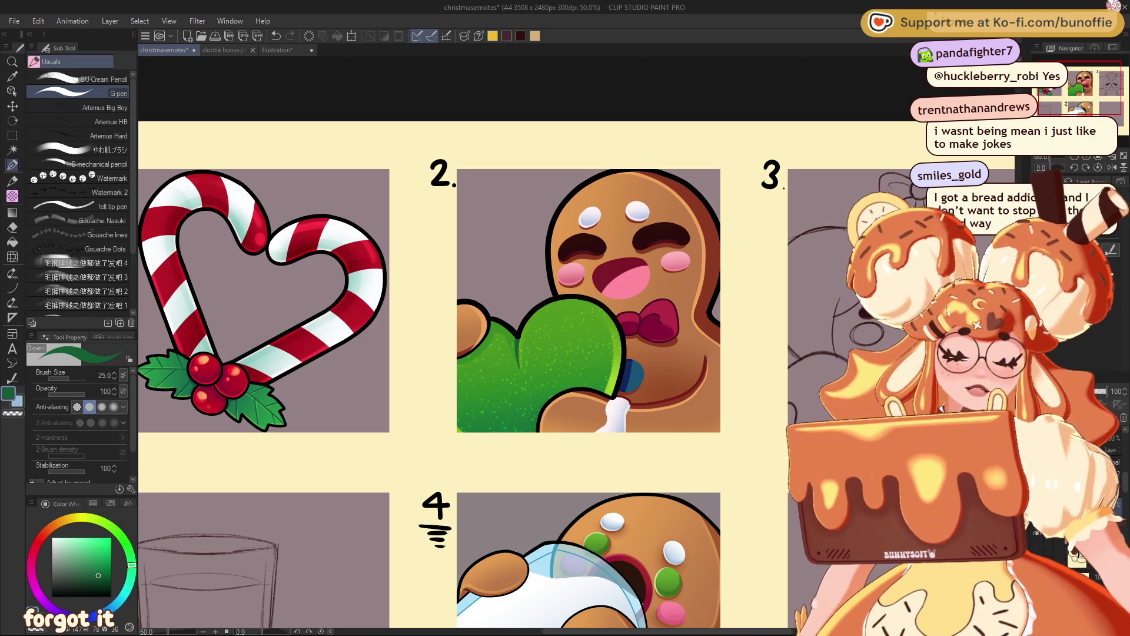
Step: Pan over the top emotes and zoom out until the whole sheet shows at 6.2%
{"action": "mouse_move", "coordinate": [1080, 79]}
{"action": "left_mouse_down"}
{"action": "mouse_move", "coordinate": [1103, 82]}
{"action": "mouse_move", "coordinate": [1081, 75]}
{"action": "mouse_move", "coordinate": [1089, 85]}
{"action": "left_mouse_up"}
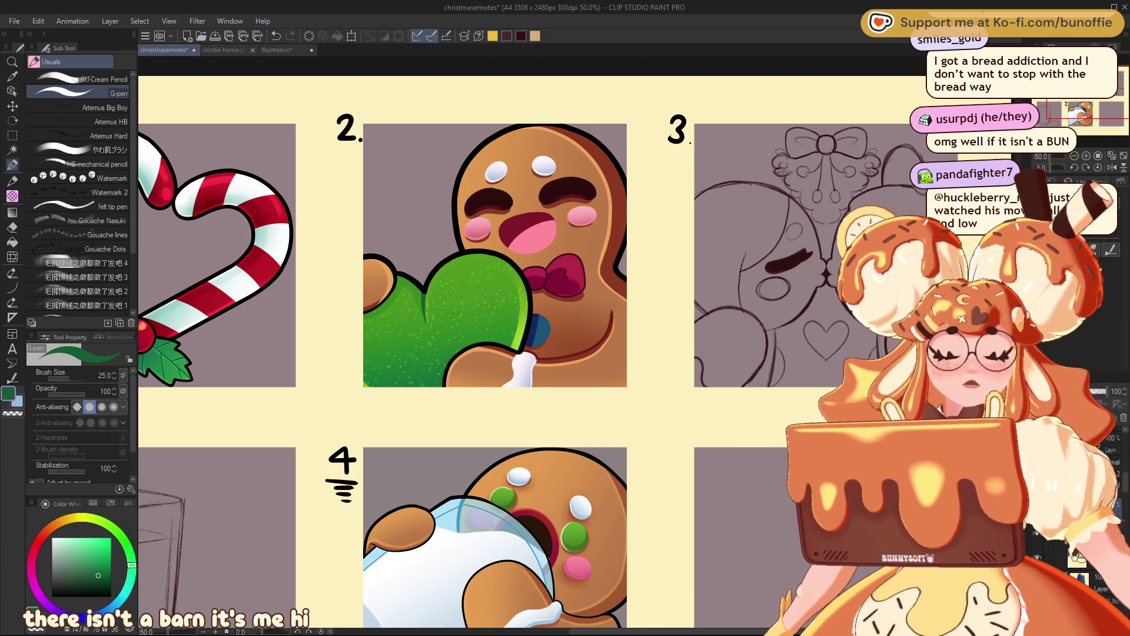
{"action": "mouse_move", "coordinate": [495, 295]}
{"action": "left_mouse_down"}
{"action": "mouse_move", "coordinate": [621, 320]}
{"action": "mouse_move", "coordinate": [636, 354]}
{"action": "mouse_move", "coordinate": [642, 341]}
{"action": "left_mouse_up"}
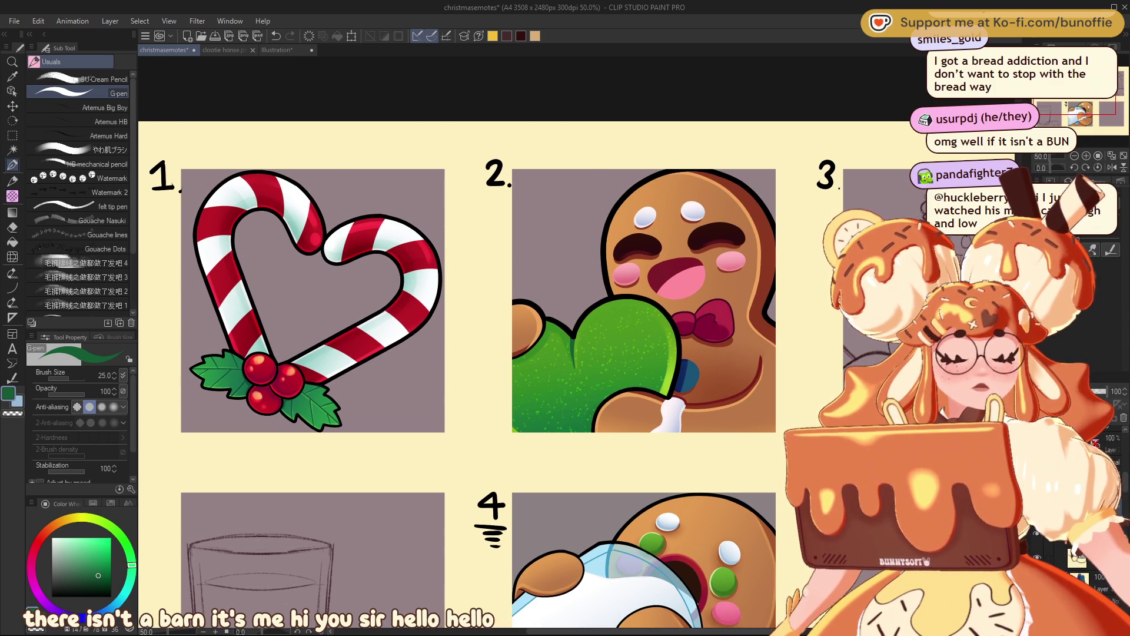
{"action": "key", "text": "ctrl+minus"}
{"action": "key", "text": "ctrl+minus"}
{"action": "key", "text": "ctrl+minus"}
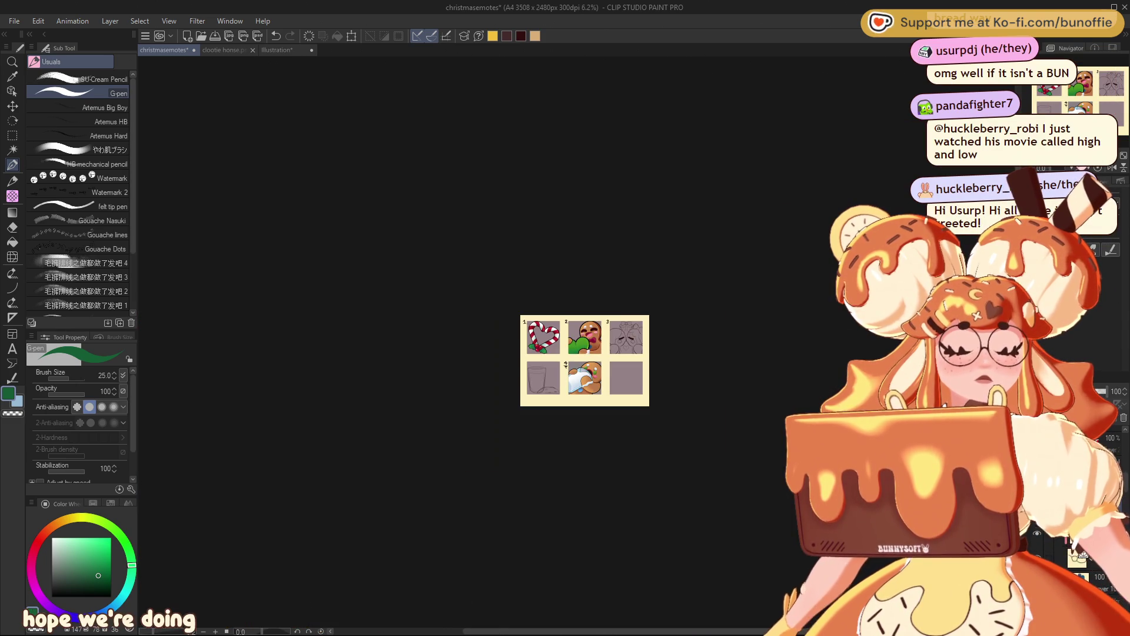
Step: Zoom and pan onto the panel 2 gingerbread emote, ending at 50% zoom
{"action": "key", "text": "ctrl+plus"}
{"action": "key", "text": "ctrl+plus"}
{"action": "key", "text": "ctrl+plus"}
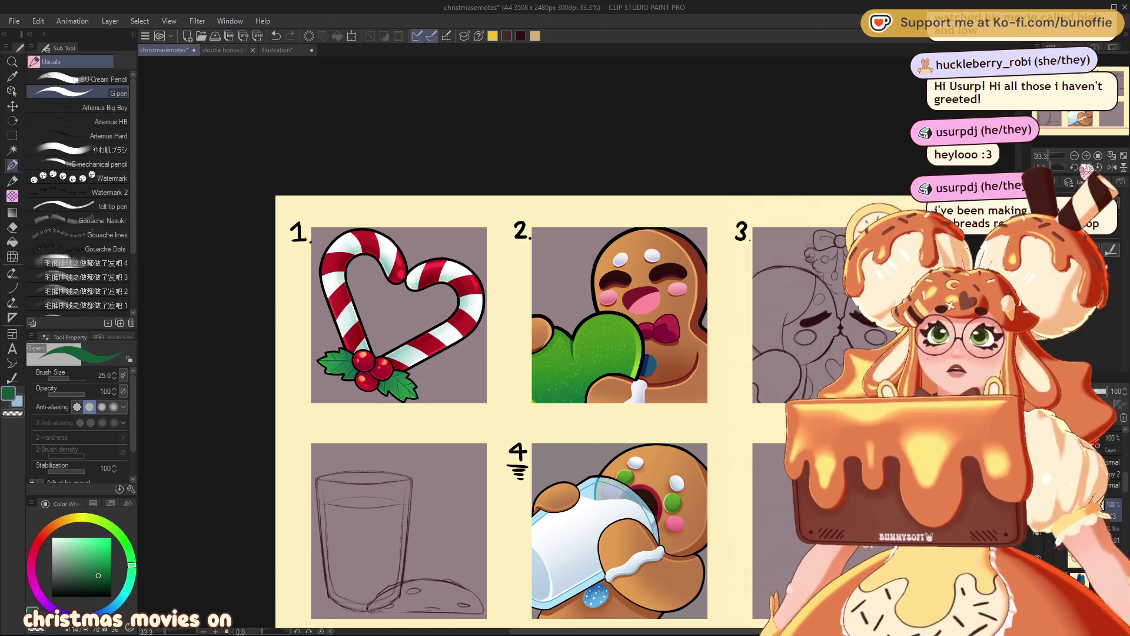
{"action": "key", "text": "ctrl+plus"}
{"action": "key", "text": "ctrl+plus"}
{"action": "mouse_move", "coordinate": [565, 318]}
{"action": "left_mouse_down"}
{"action": "mouse_move", "coordinate": [395, 383]}
{"action": "mouse_move", "coordinate": [400, 359]}
{"action": "left_mouse_up"}
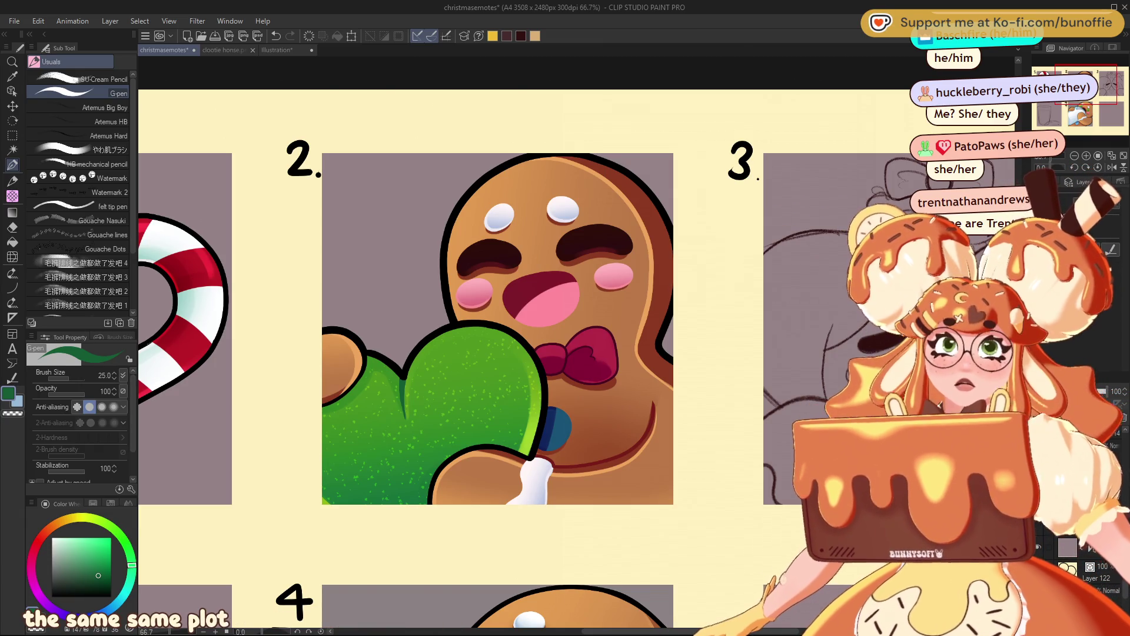
{"action": "left_click_drag", "start_coordinate": [1090, 83], "coordinate": [1099, 77]}
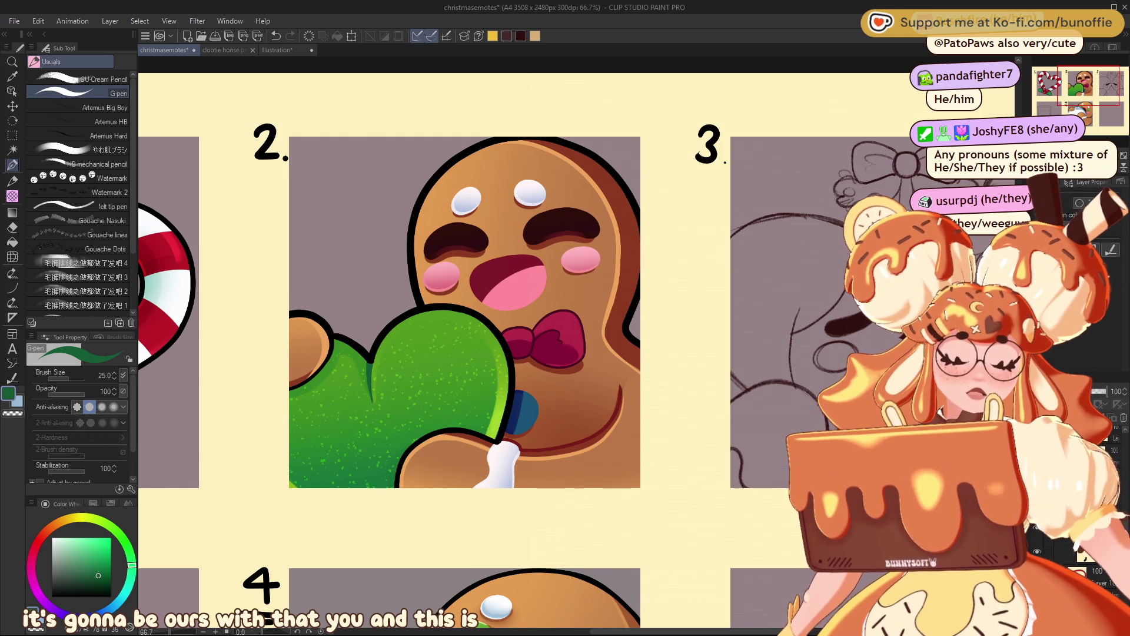
{"action": "key", "text": "ctrl+minus"}
{"action": "key", "text": "ctrl+minus"}
{"action": "key", "text": "ctrl+minus"}
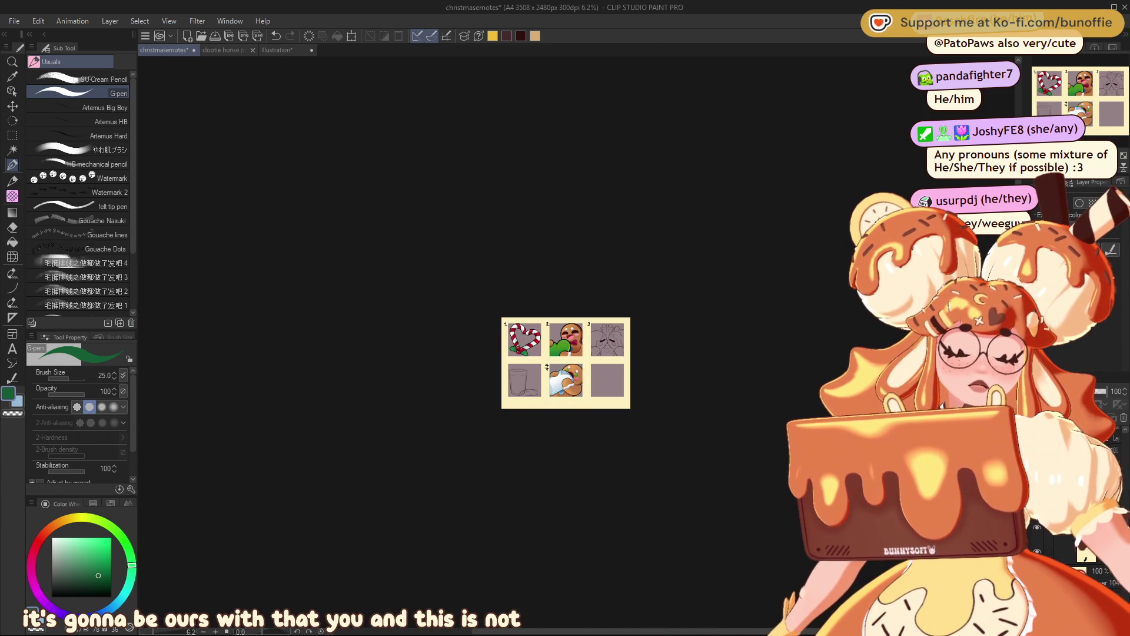
{"action": "key", "text": "ctrl+plus"}
{"action": "key", "text": "ctrl+plus"}
{"action": "key", "text": "ctrl+plus"}
{"action": "key", "text": "ctrl+plus"}
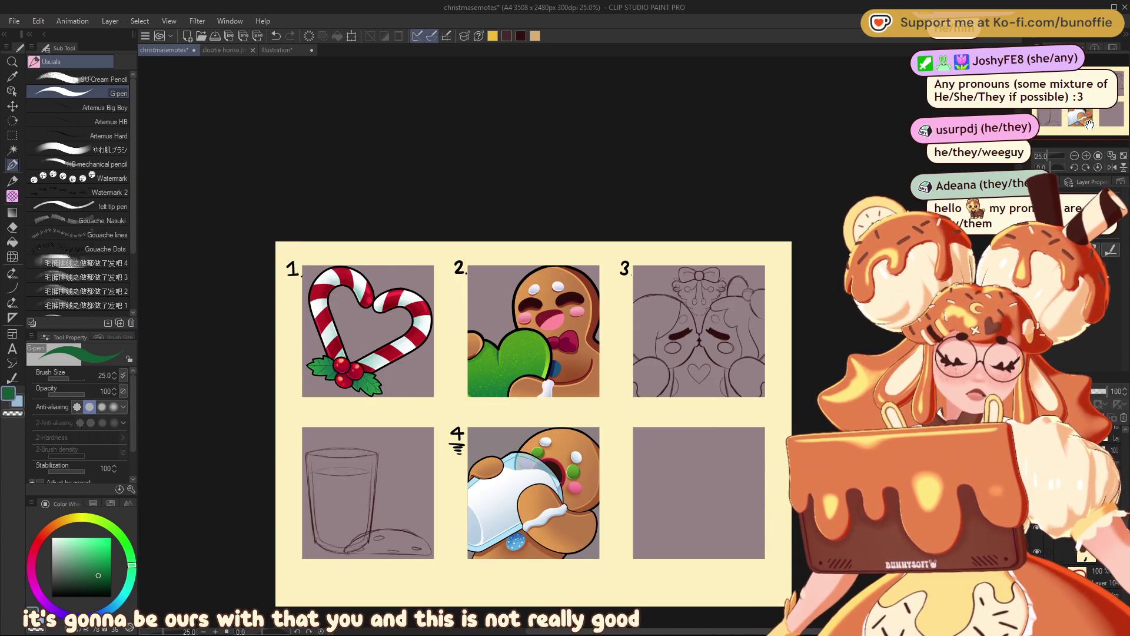
{"action": "key", "text": "ctrl+minus"}
{"action": "key", "text": "ctrl+minus"}
{"action": "left_click_drag", "start_coordinate": [1089, 129], "coordinate": [1073, 112]}
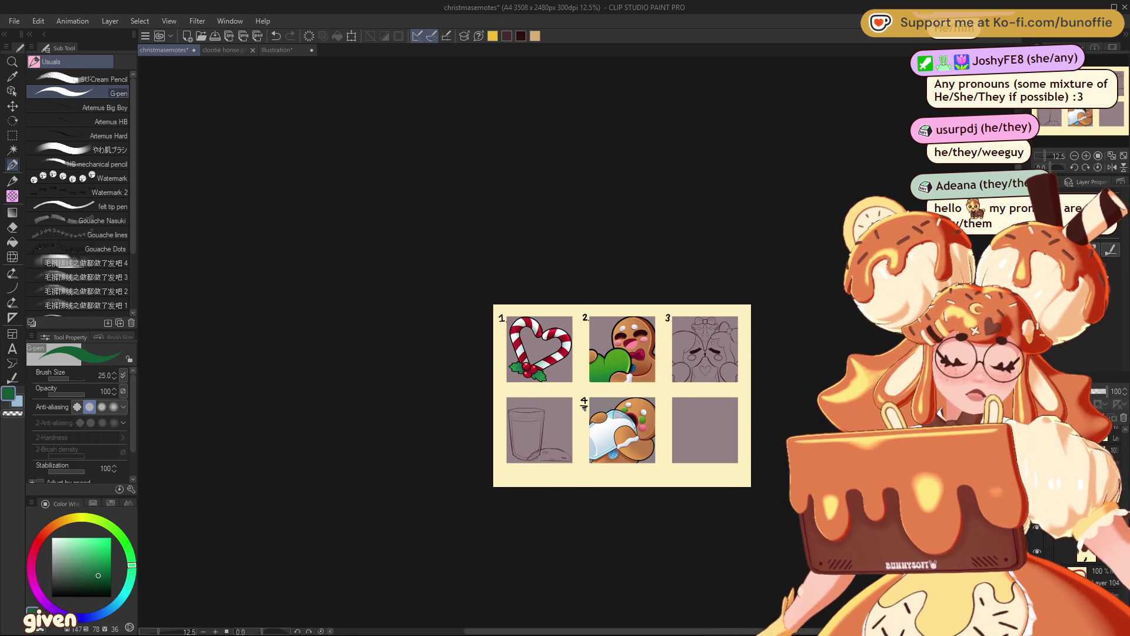
{"action": "key", "text": "ctrl+plus"}
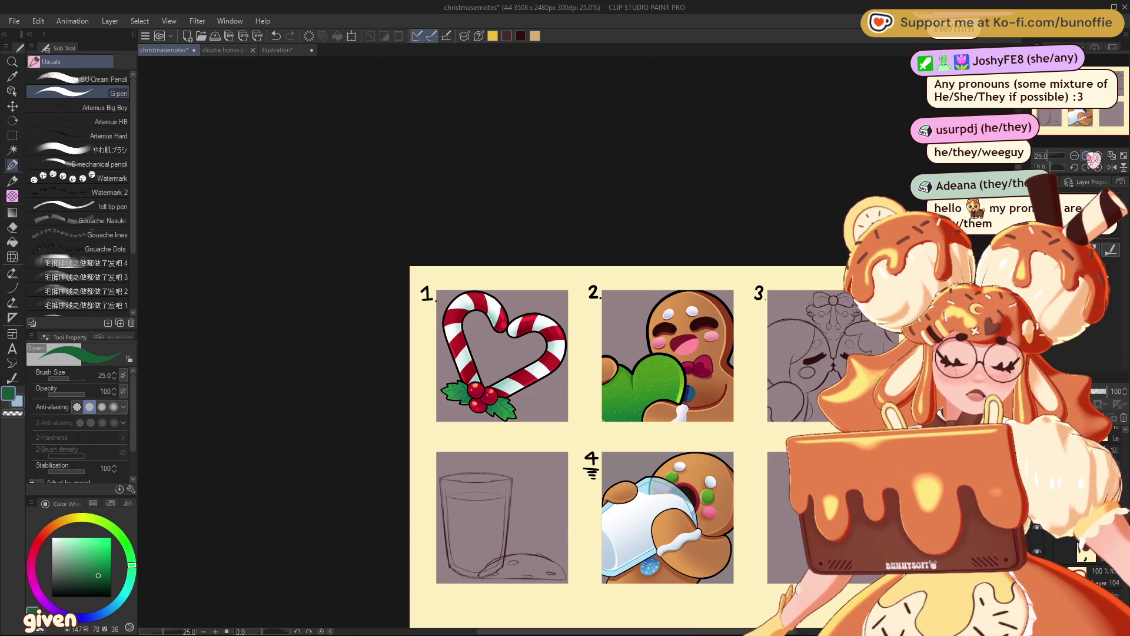
{"action": "left_click_drag", "start_coordinate": [1091, 135], "coordinate": [1092, 136]}
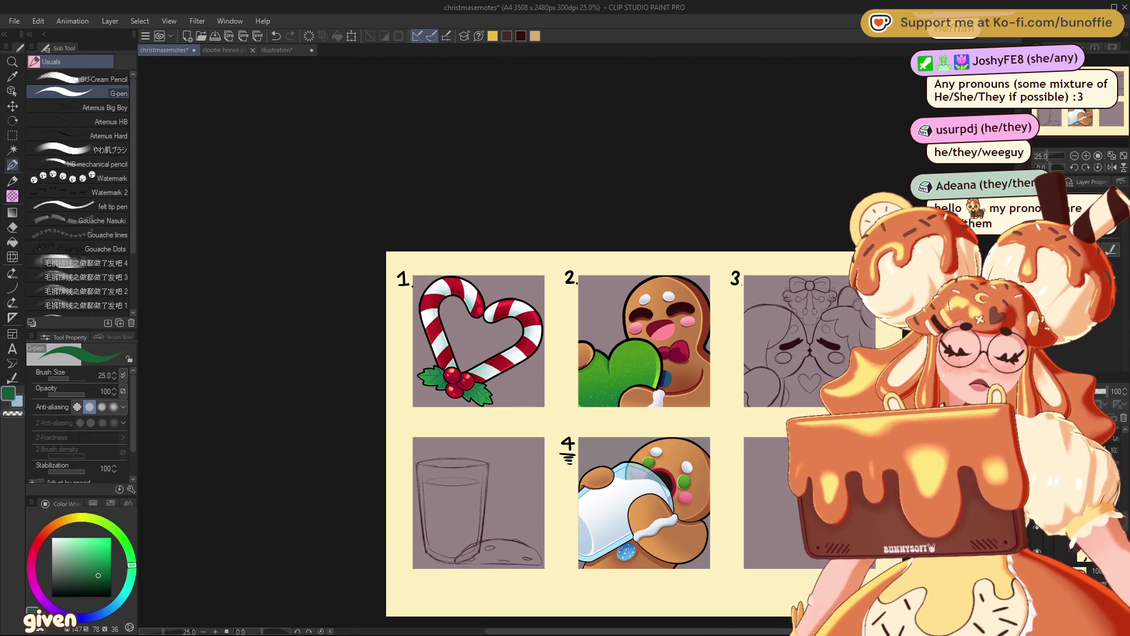
{"action": "left_click", "coordinate": [1087, 156]}
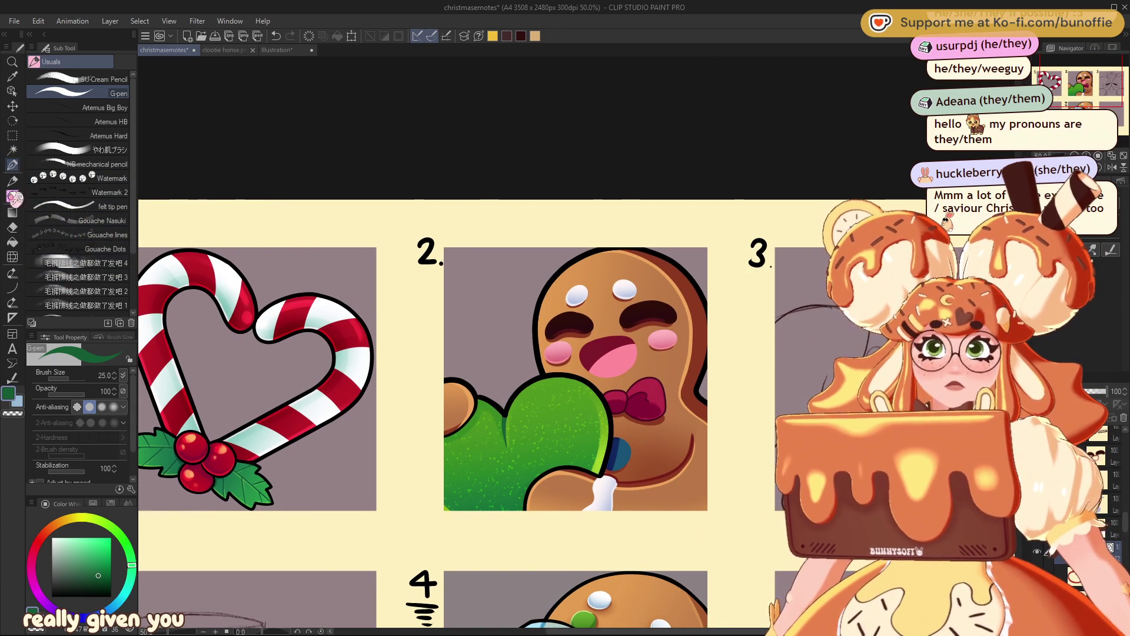
Step: Lasso the gingerbread man's face, scale it to 110% height, and deselect
{"action": "left_click", "coordinate": [12, 136]}
{"action": "left_click", "coordinate": [88, 124]}
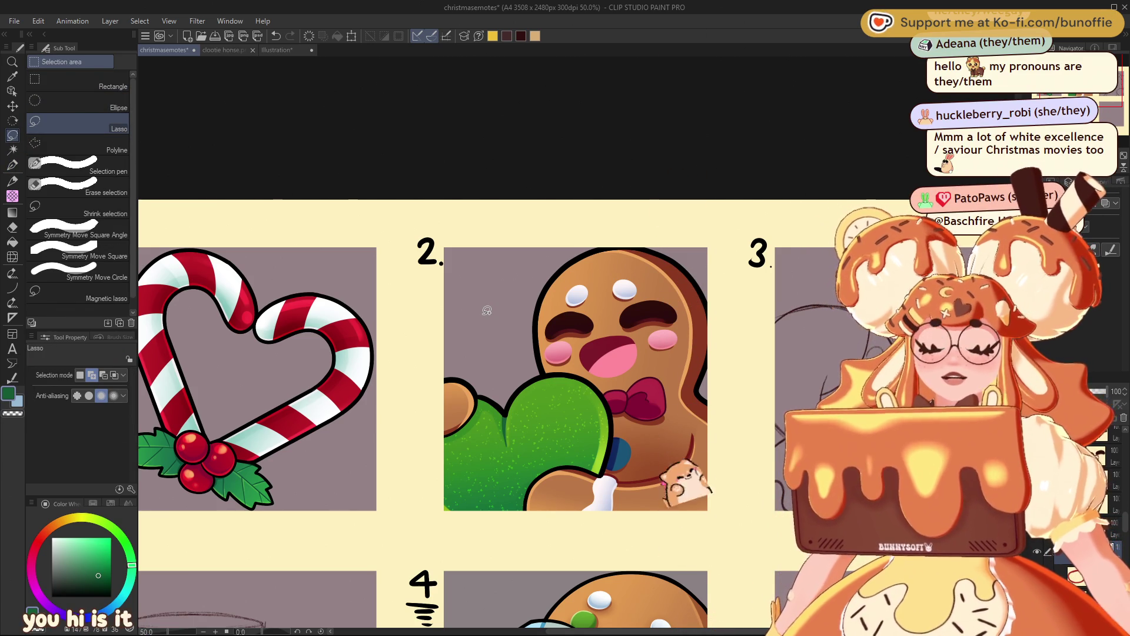
{"action": "mouse_move", "coordinate": [576, 280]}
{"action": "left_mouse_down"}
{"action": "mouse_move", "coordinate": [548, 315]}
{"action": "mouse_move", "coordinate": [544, 356]}
{"action": "mouse_move", "coordinate": [594, 376]}
{"action": "mouse_move", "coordinate": [657, 364]}
{"action": "mouse_move", "coordinate": [654, 274]}
{"action": "mouse_move", "coordinate": [580, 268]}
{"action": "left_mouse_up"}
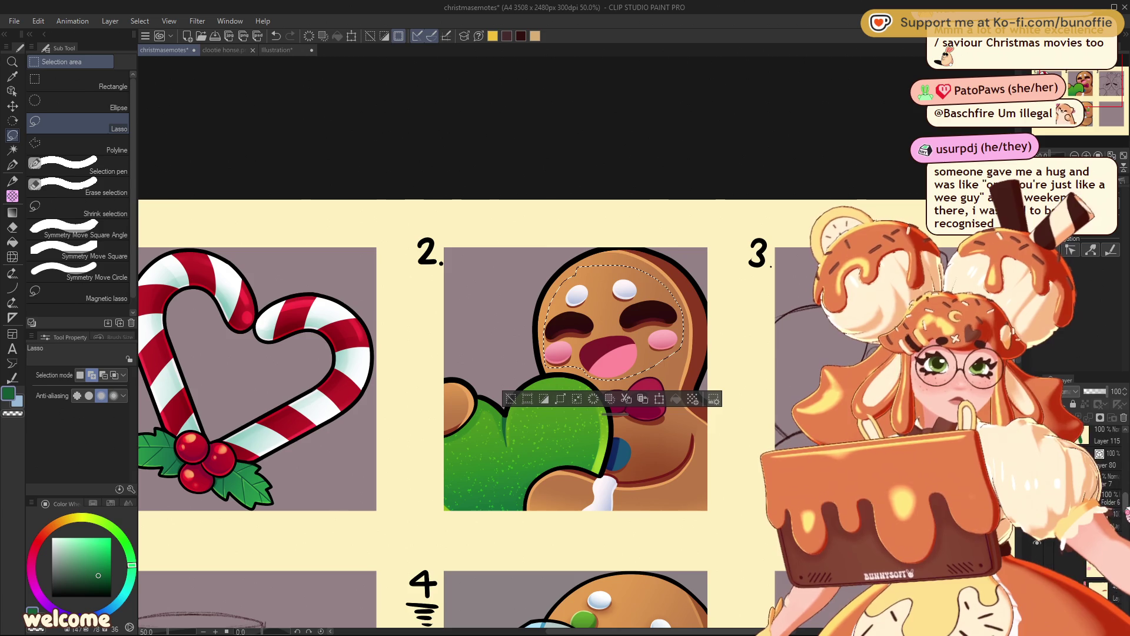
{"action": "left_click", "coordinate": [660, 400]}
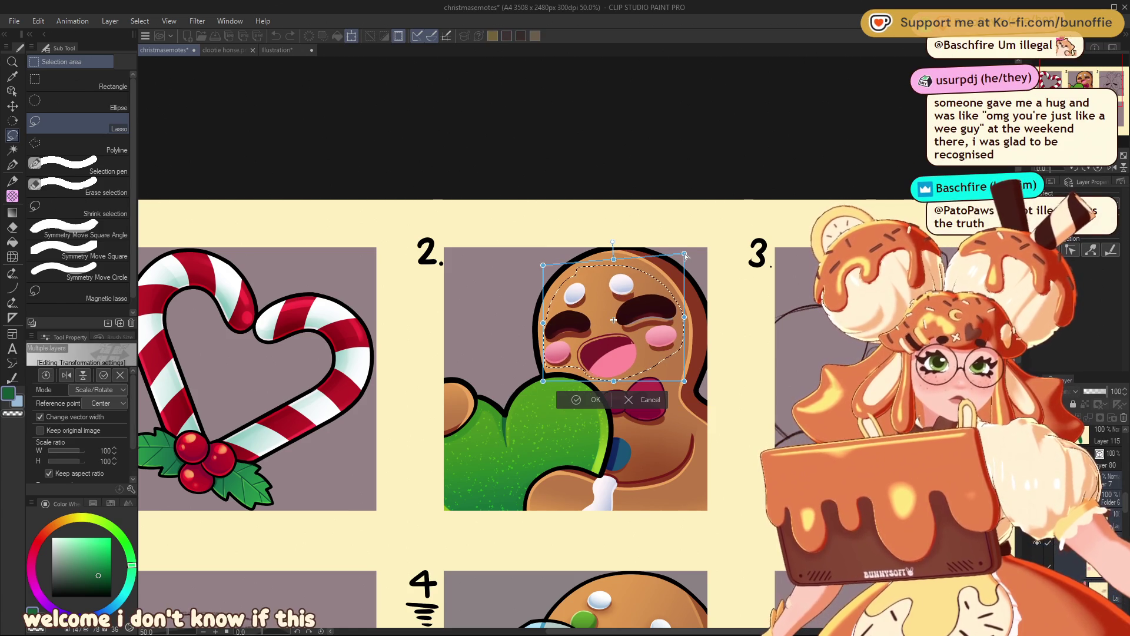
{"action": "left_click_drag", "start_coordinate": [684, 381], "coordinate": [683, 388]}
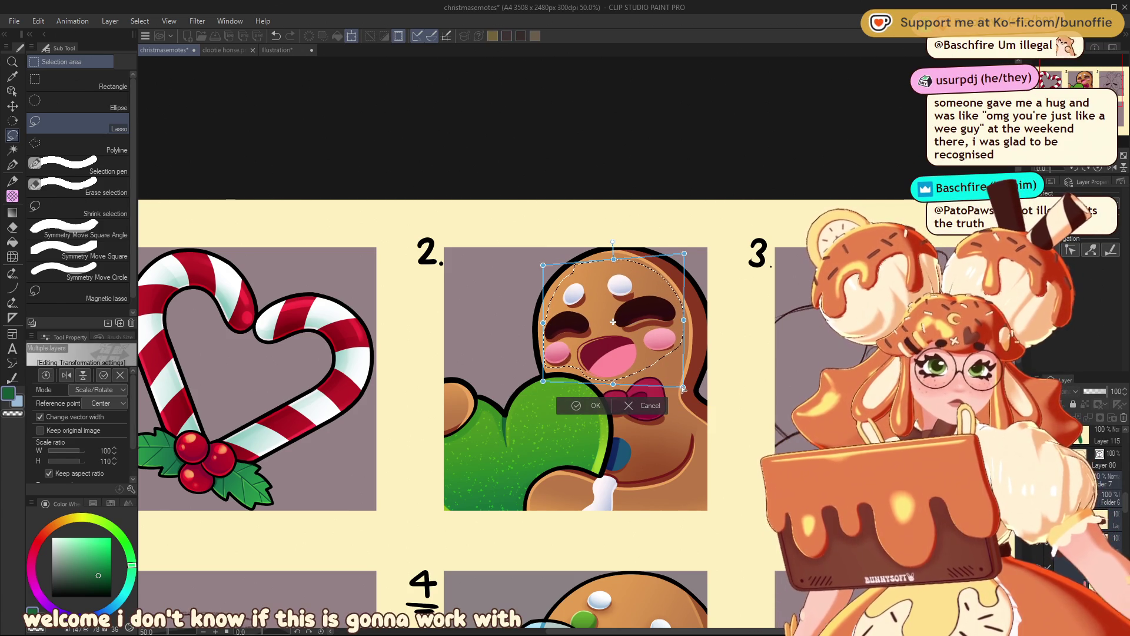
{"action": "left_click", "coordinate": [595, 405]}
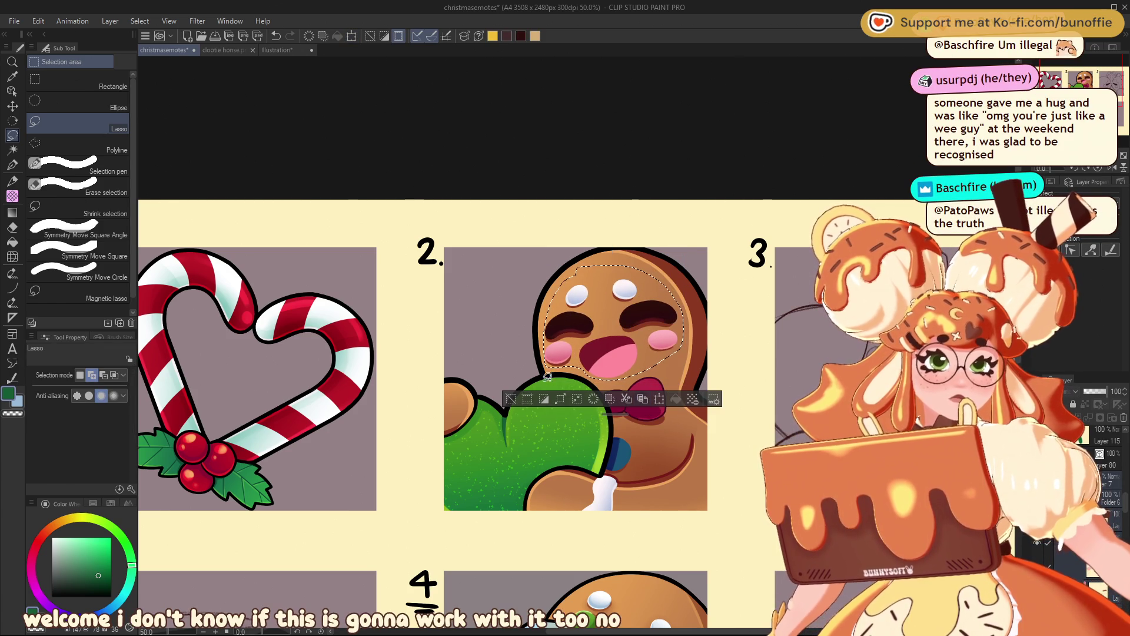
{"action": "left_click", "coordinate": [504, 442]}
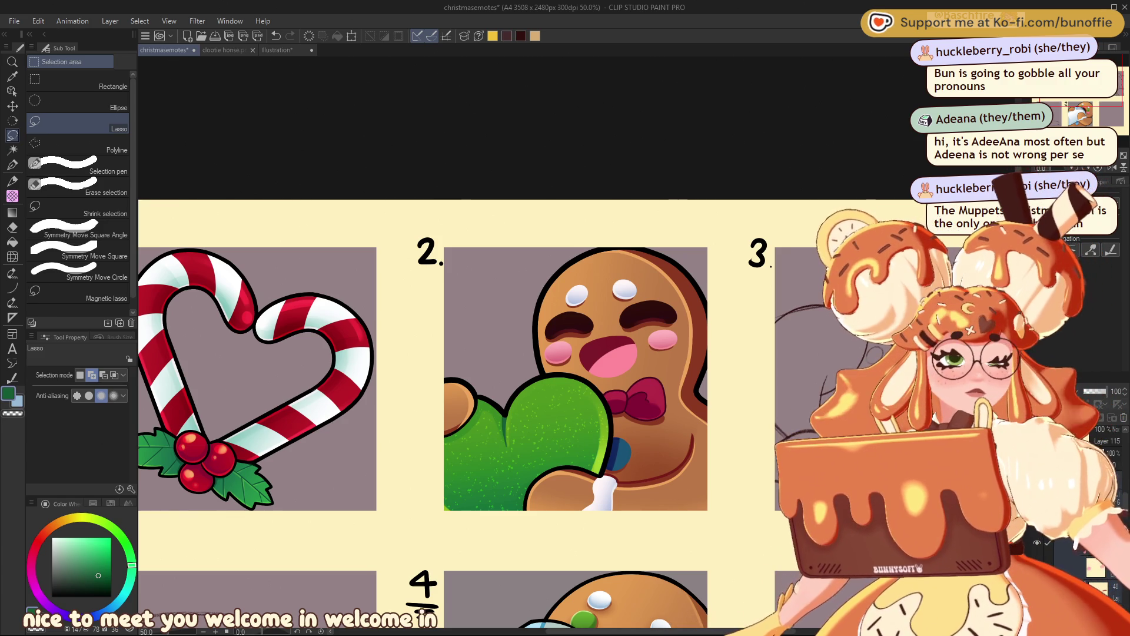
Step: Pan up and right over the christmasemotes sheet at 50% zoom
{"action": "mouse_move", "coordinate": [566, 318]}
{"action": "left_mouse_down"}
{"action": "mouse_move", "coordinate": [757, 184]}
{"action": "mouse_move", "coordinate": [719, 184]}
{"action": "mouse_move", "coordinate": [668, 241]}
{"action": "mouse_move", "coordinate": [706, 241]}
{"action": "left_mouse_up"}
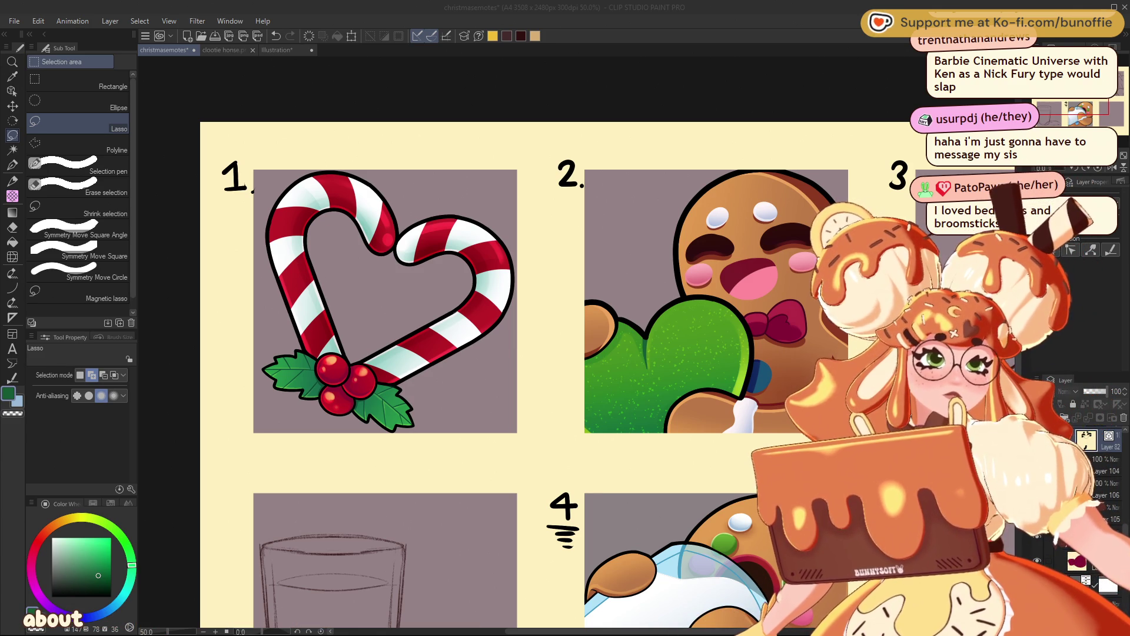
Step: Undo and redo the berry tweak, then zoom to 100% on the candy-cane heart
{"action": "scroll", "coordinate": [576, 346], "scroll_direction": "down", "scroll_amount": 3}
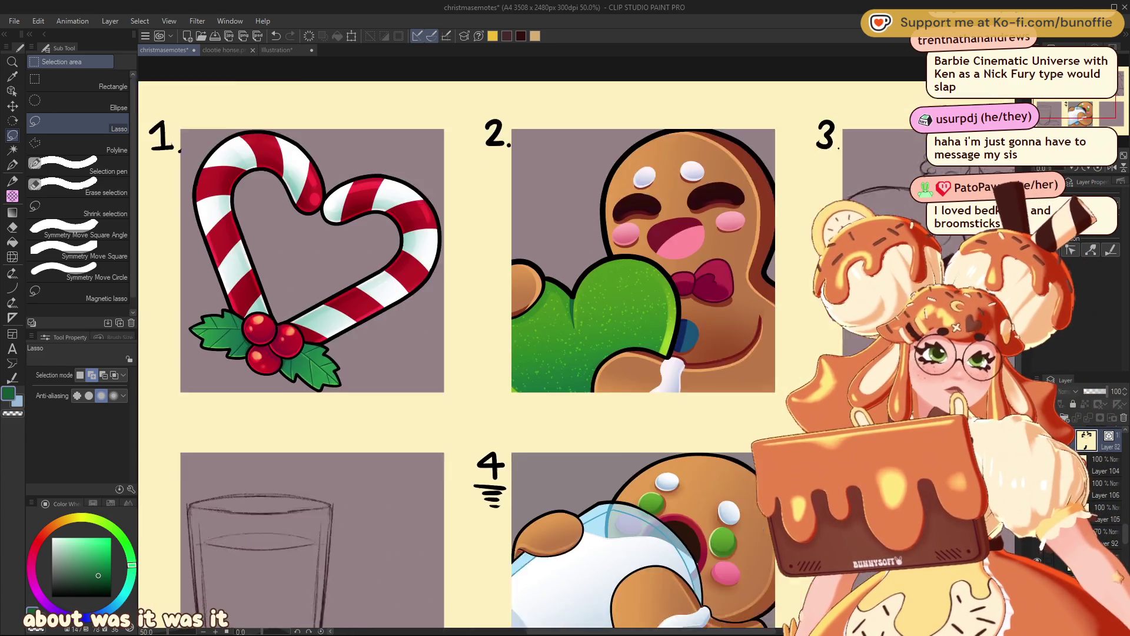
{"action": "scroll", "coordinate": [565, 346], "scroll_direction": "up", "scroll_amount": 2}
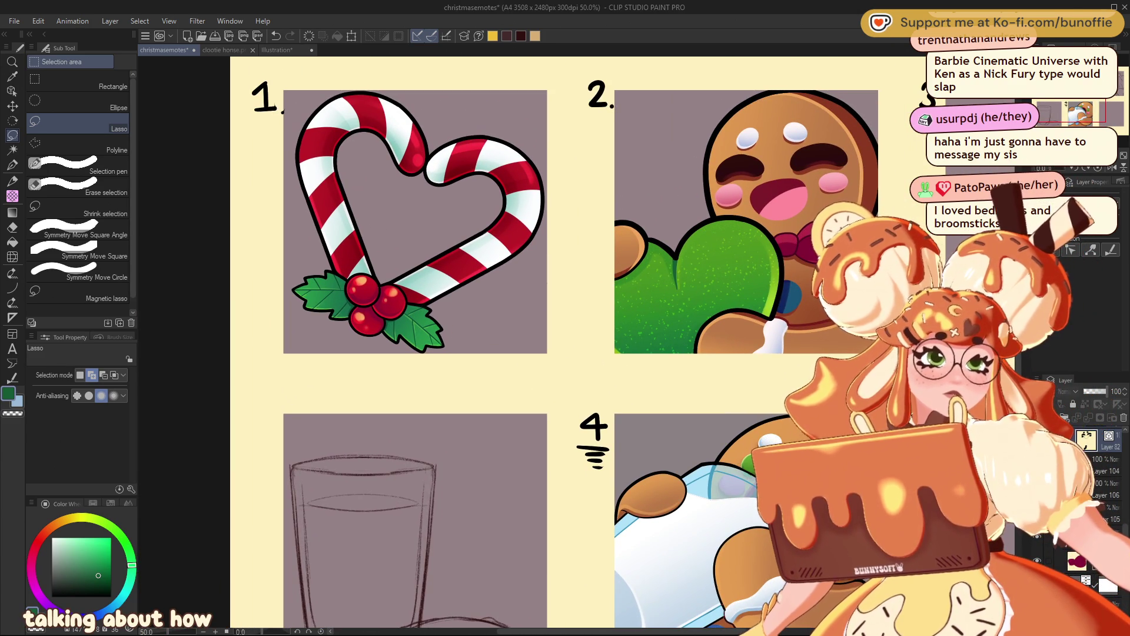
{"action": "scroll", "coordinate": [565, 346], "scroll_direction": "up", "scroll_amount": 1}
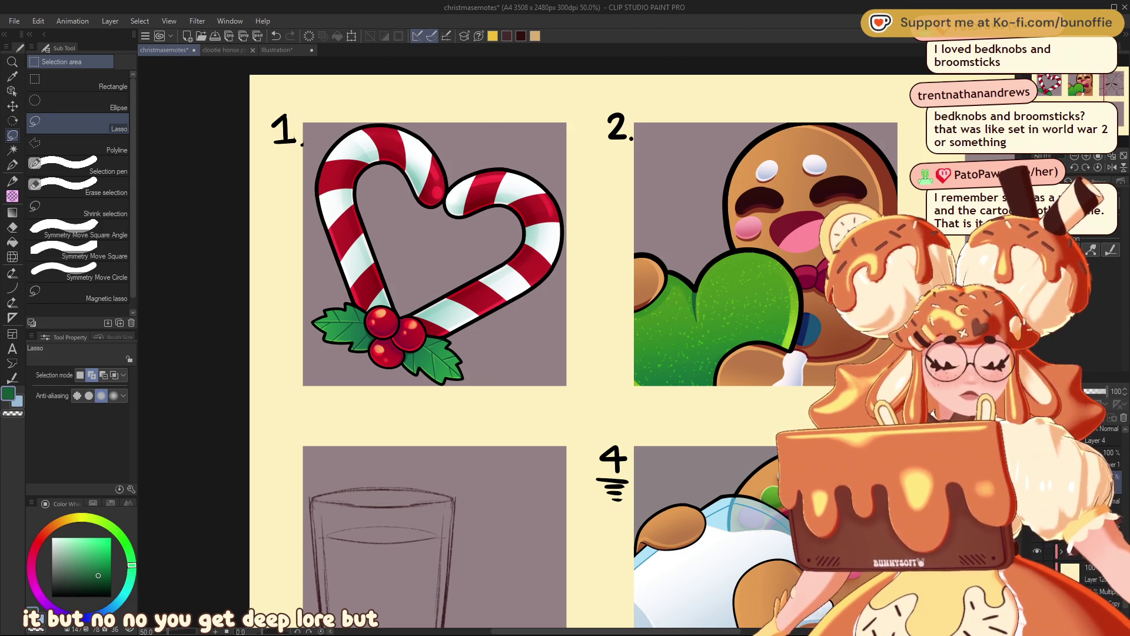
{"action": "key", "text": "ctrl+z"}
{"action": "key", "text": "ctrl+y"}
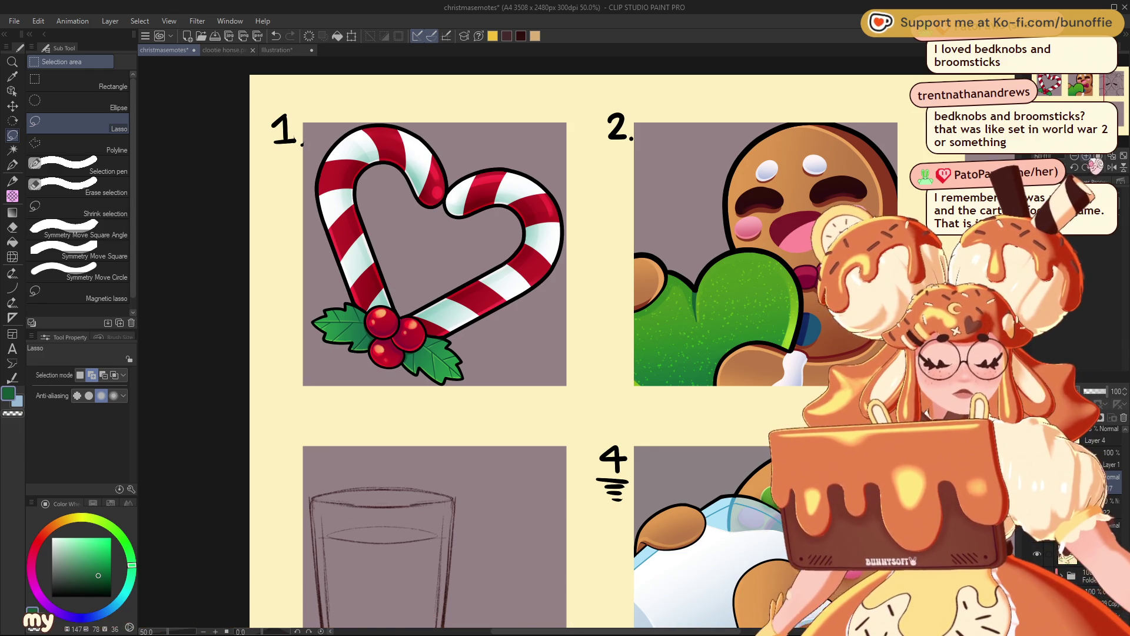
{"action": "key", "text": "ctrl+alt+0"}
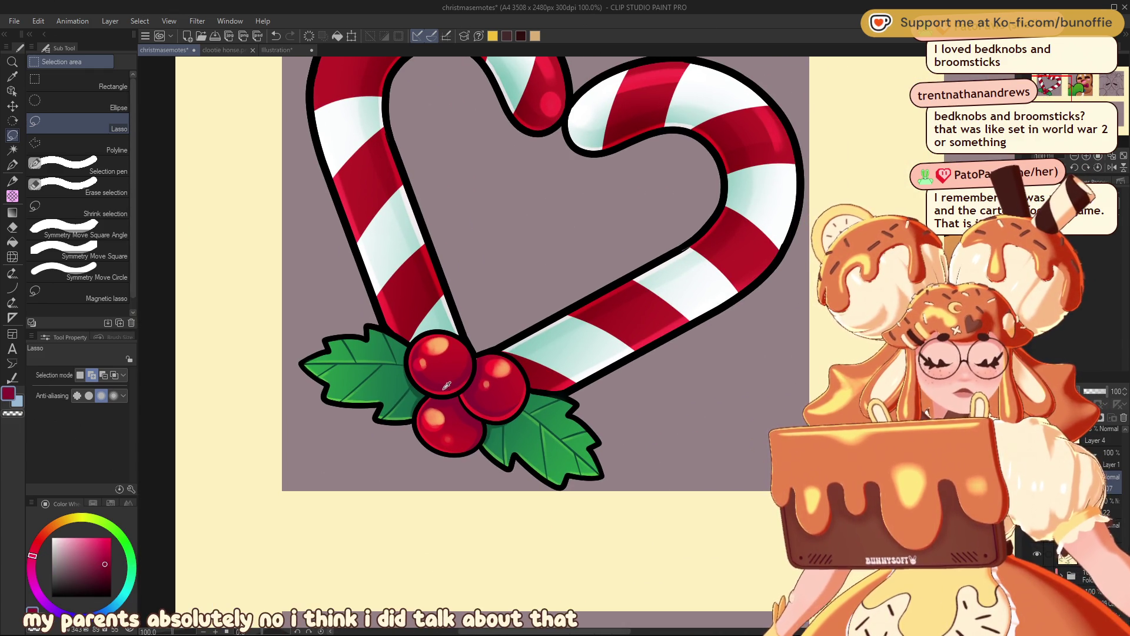
Step: Sample the berry red, return to the pen with a slightly different red, and zoom out
{"action": "left_click", "coordinate": [446, 385], "text": "alt"}
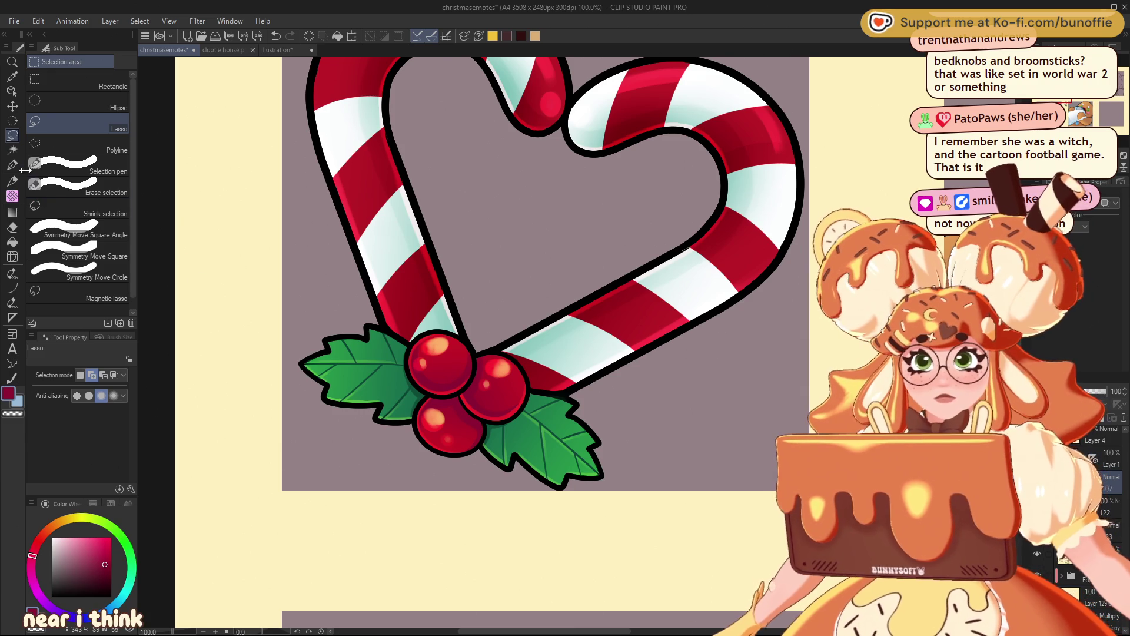
{"action": "left_click", "coordinate": [13, 165]}
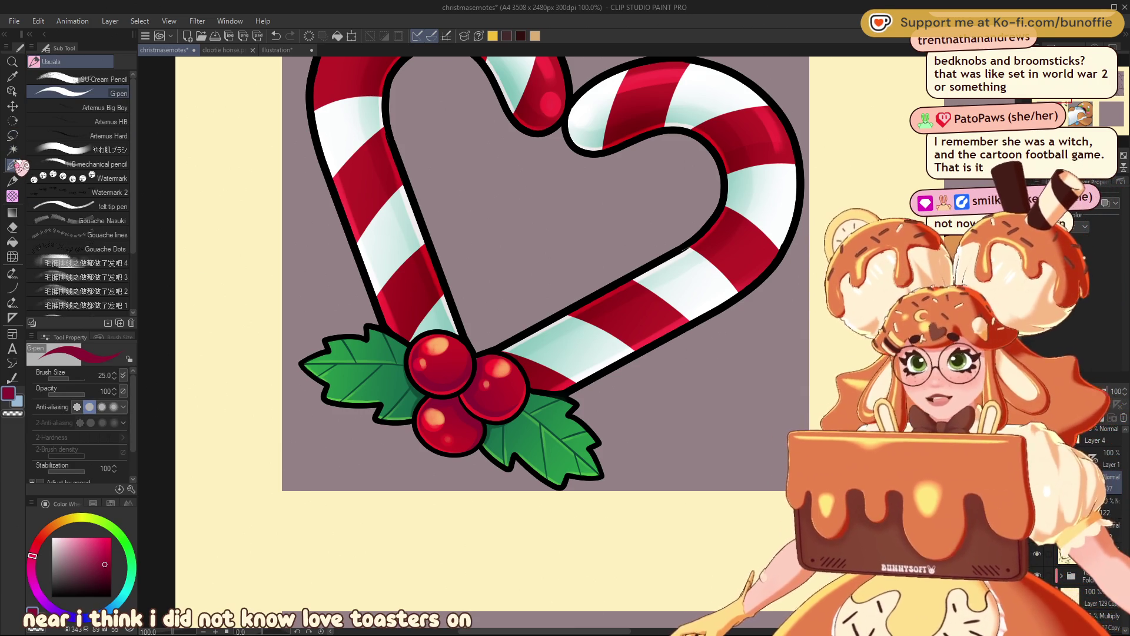
{"action": "left_click", "coordinate": [31, 564]}
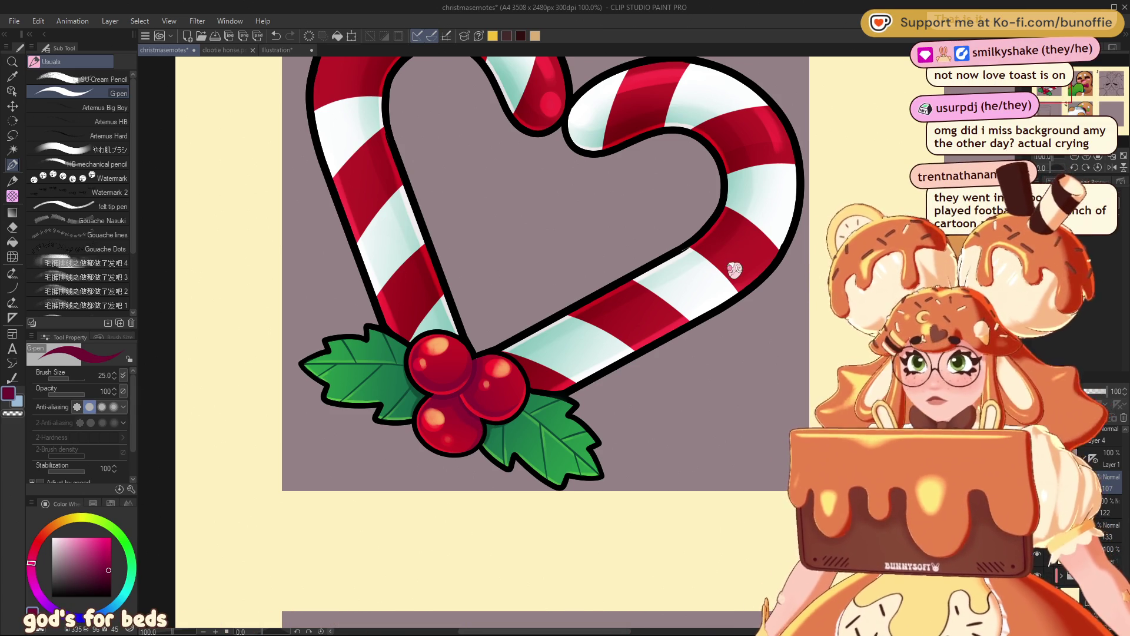
{"action": "key", "text": "space"}
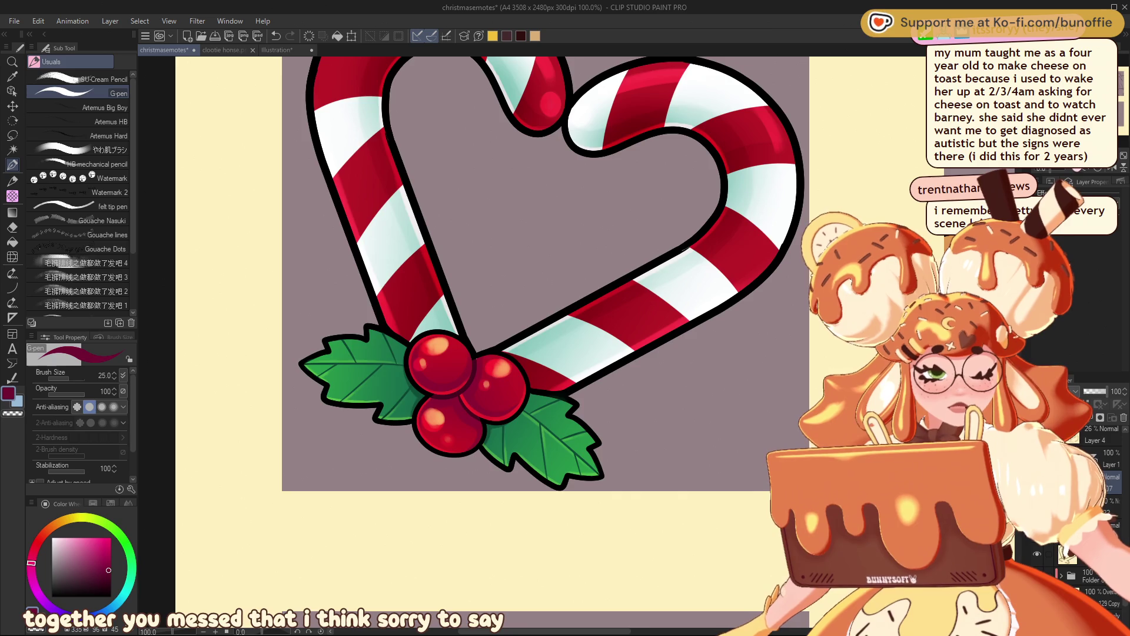
{"action": "key", "text": "ctrl+minus"}
{"action": "key", "text": "ctrl+minus"}
{"action": "key", "text": "ctrl+minus"}
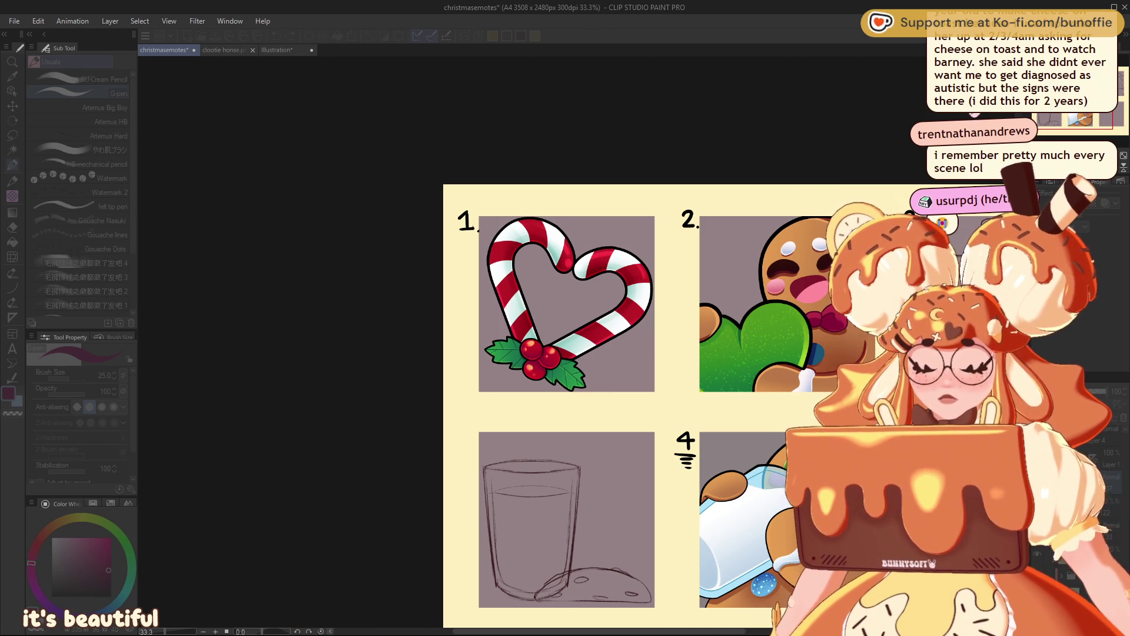
{"action": "left_click", "coordinate": [832, 120]}
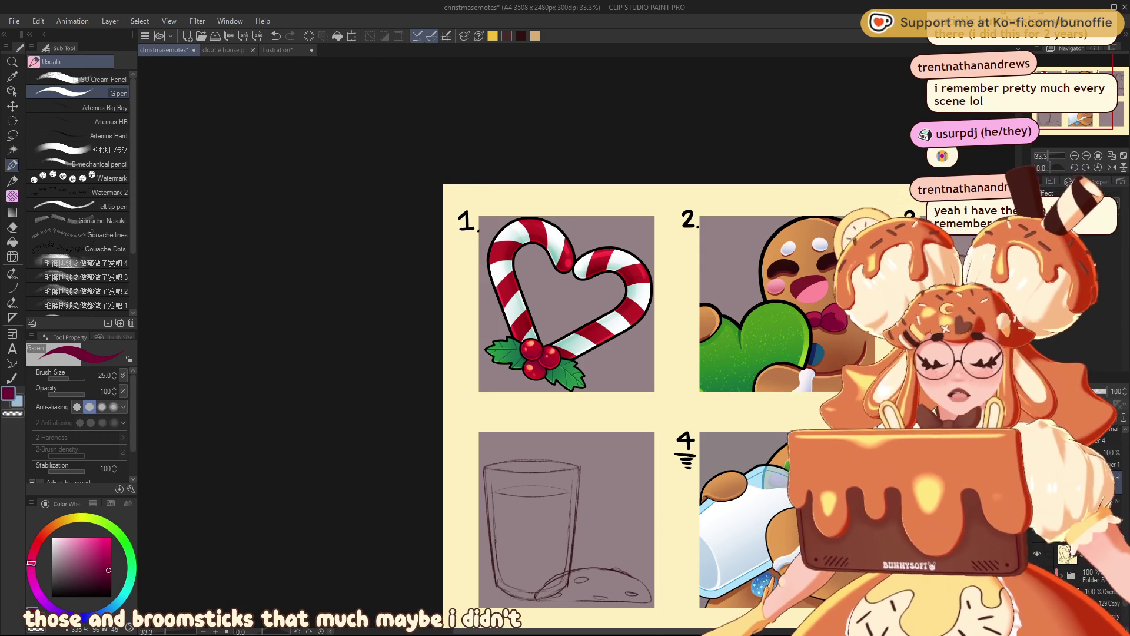
{"action": "scroll", "coordinate": [486, 317], "scroll_direction": "down", "scroll_amount": 4}
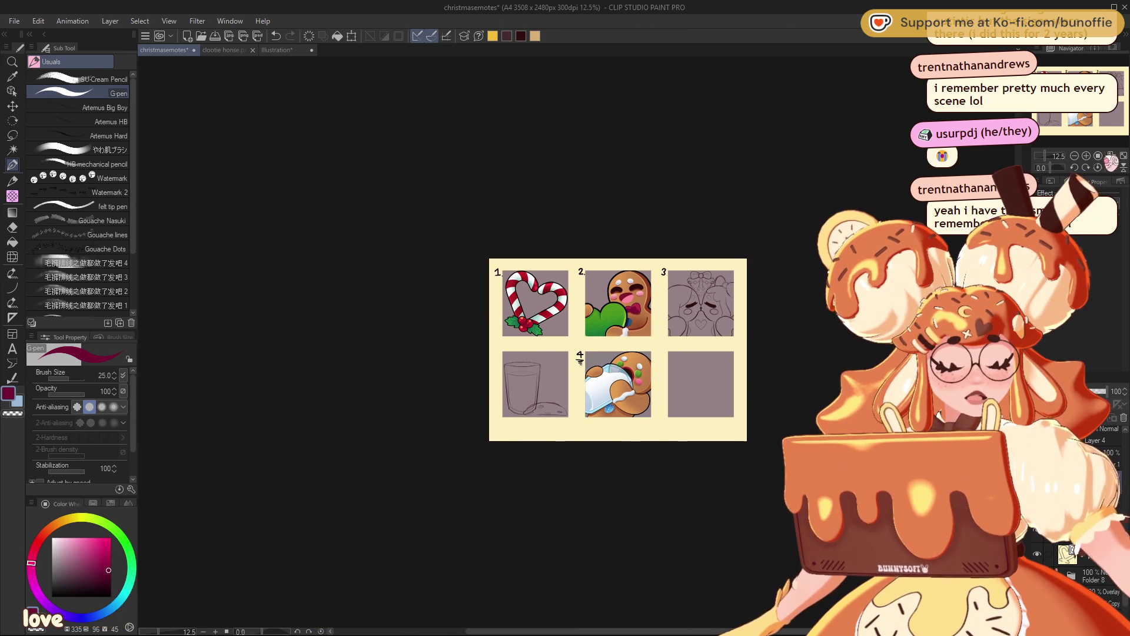
{"action": "scroll", "coordinate": [577, 342], "scroll_direction": "up", "scroll_amount": 3}
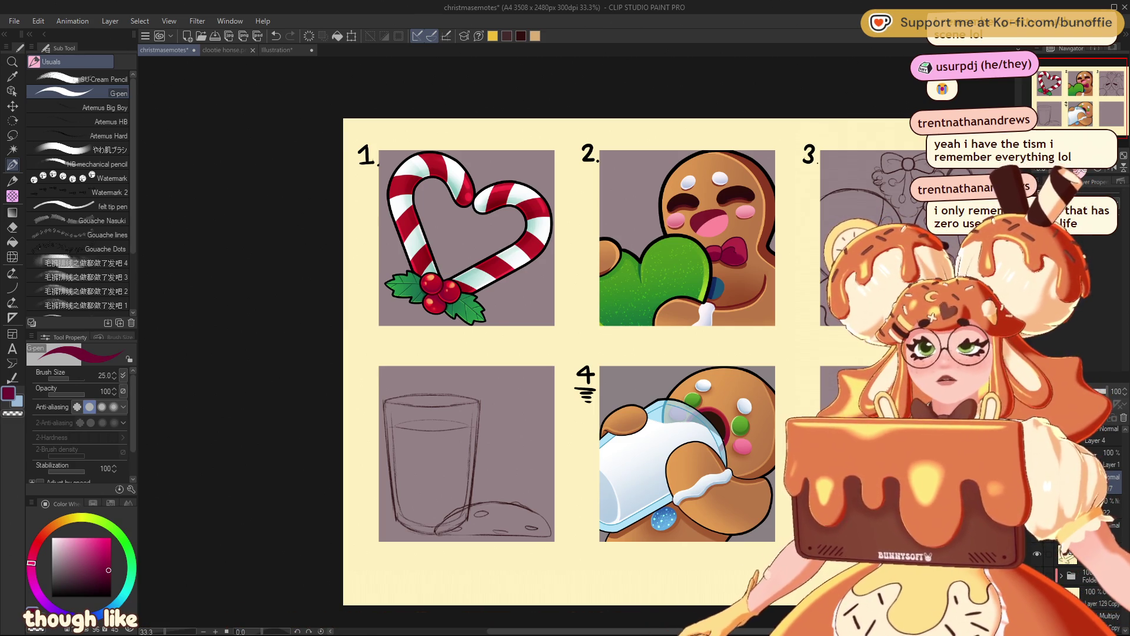
{"action": "left_click_drag", "start_coordinate": [1108, 87], "coordinate": [1122, 81]}
{"action": "key", "text": "ctrl+plus"}
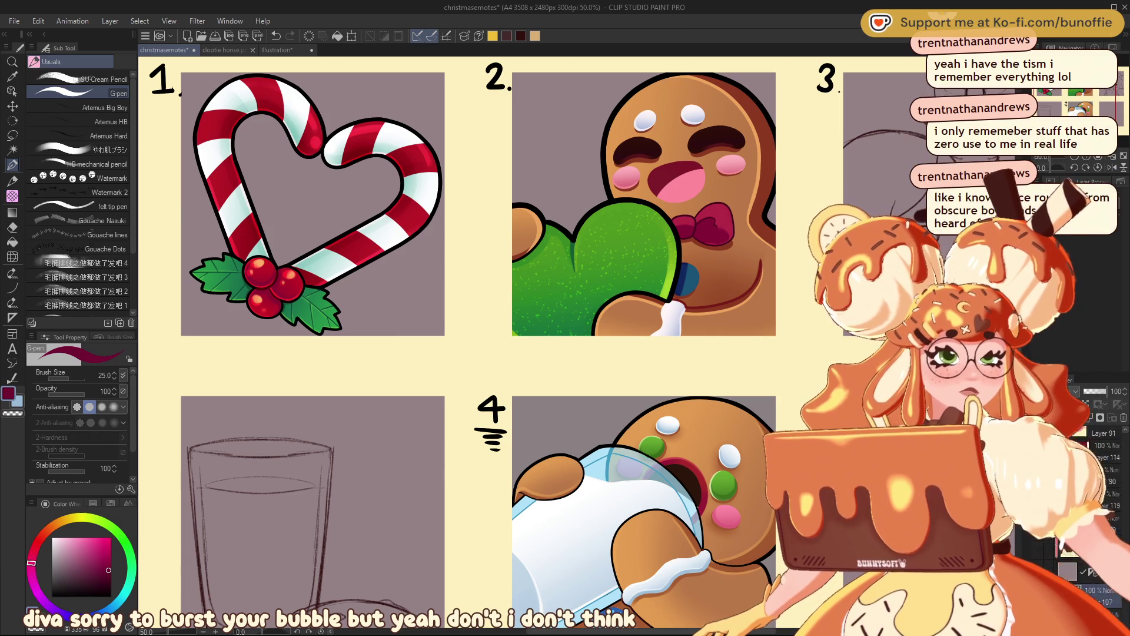
Step: Compare the mitten with its texture layer hidden, then sample its bright green
{"action": "scroll", "coordinate": [1101, 477], "scroll_direction": "down", "scroll_amount": 2}
{"action": "scroll", "coordinate": [1101, 501], "scroll_direction": "down", "scroll_amount": 3}
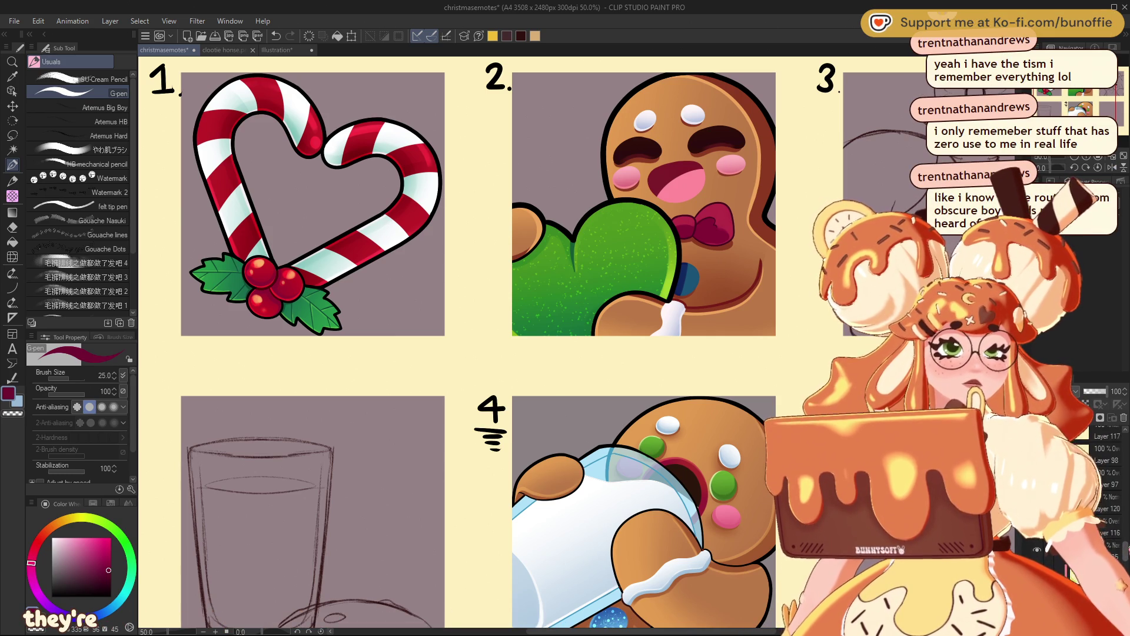
{"action": "left_click", "coordinate": [1037, 500]}
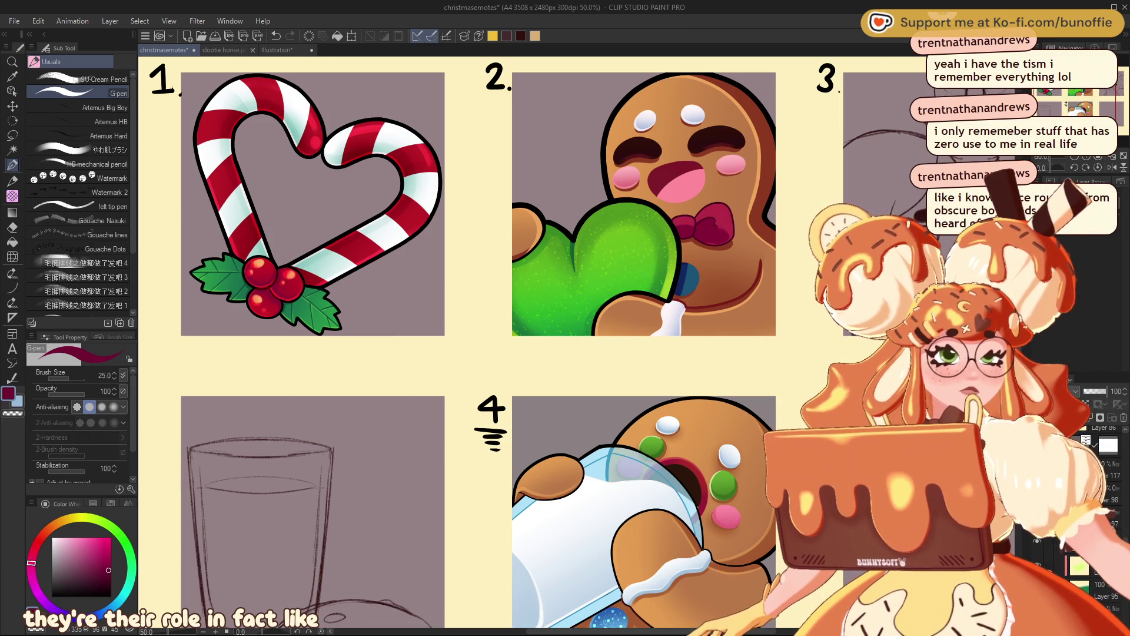
{"action": "left_click", "coordinate": [1037, 499]}
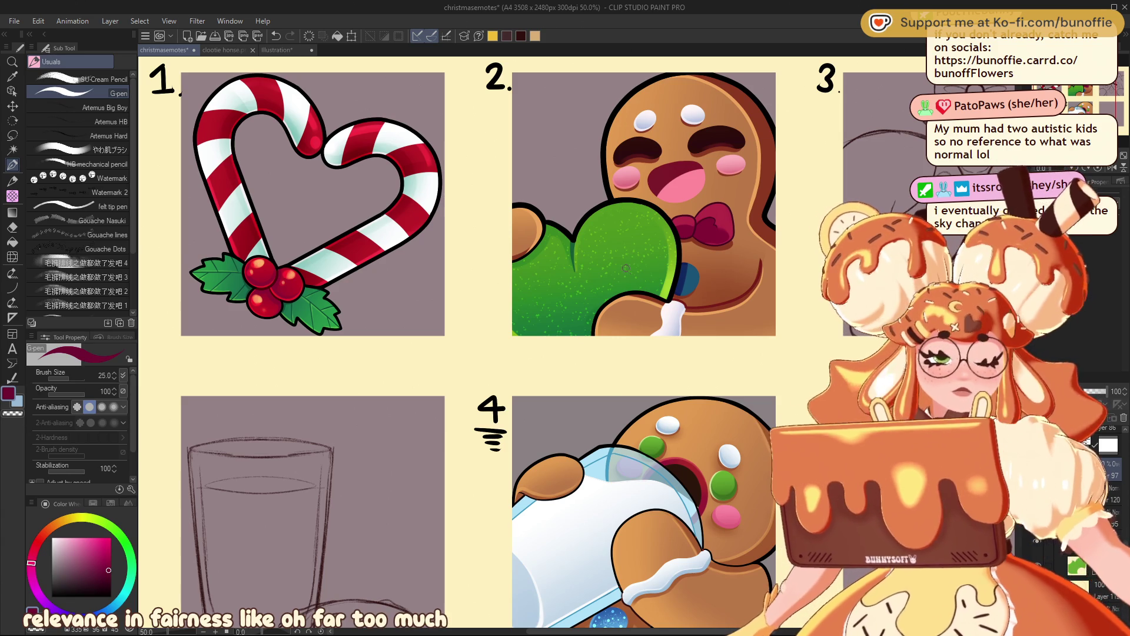
{"action": "left_click", "coordinate": [670, 279], "text": "alt"}
Step: Enlarge the G-pen to 200, then pick the やわ肌ブラシ soft brush at a much larger size
{"action": "key", "text": "bracketright"}
{"action": "key", "text": "bracketright"}
{"action": "key", "text": "bracketright"}
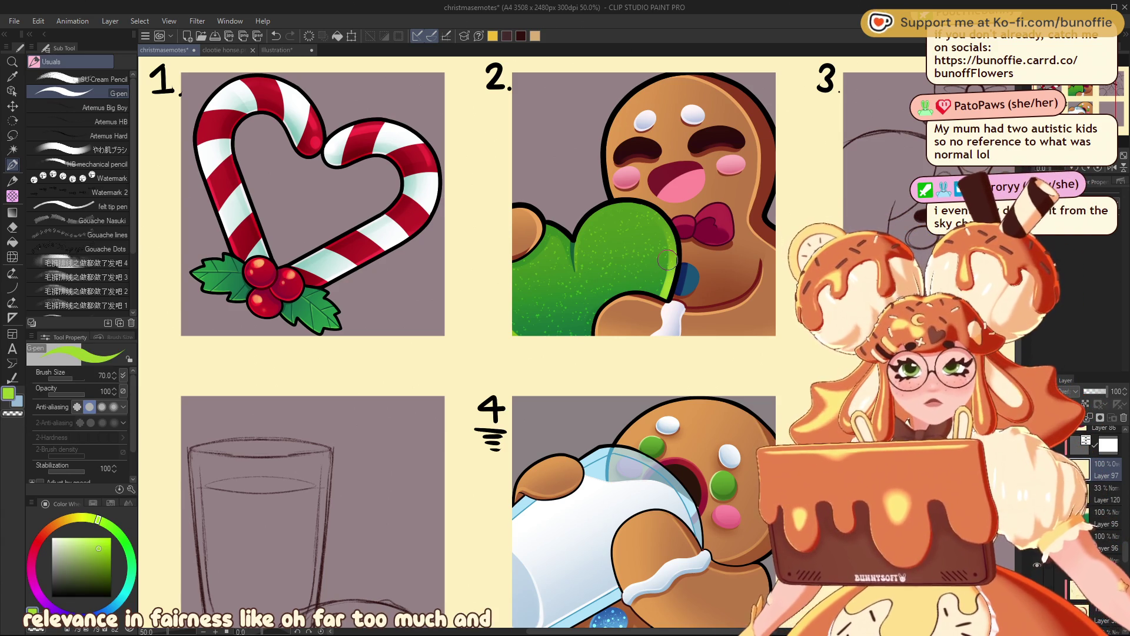
{"action": "key", "text": "bracketright"}
{"action": "key", "text": "bracketright"}
{"action": "key", "text": "bracketright"}
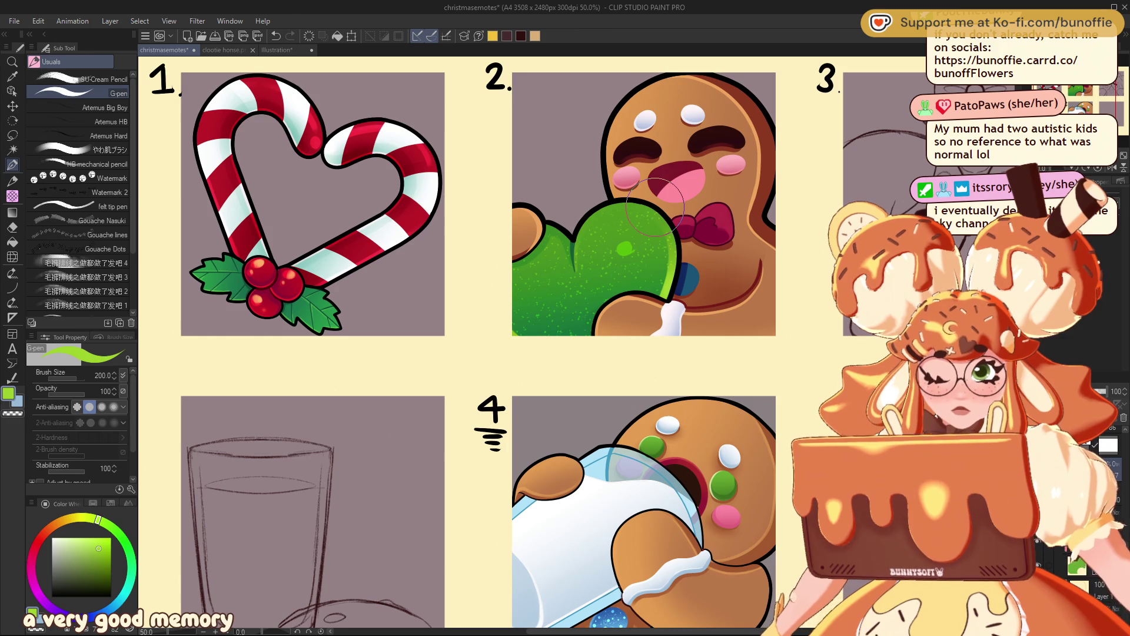
{"action": "left_click", "coordinate": [109, 148]}
{"action": "key", "text": "bracketright"}
{"action": "key", "text": "bracketright"}
{"action": "key", "text": "bracketright"}
{"action": "key", "text": "bracketright"}
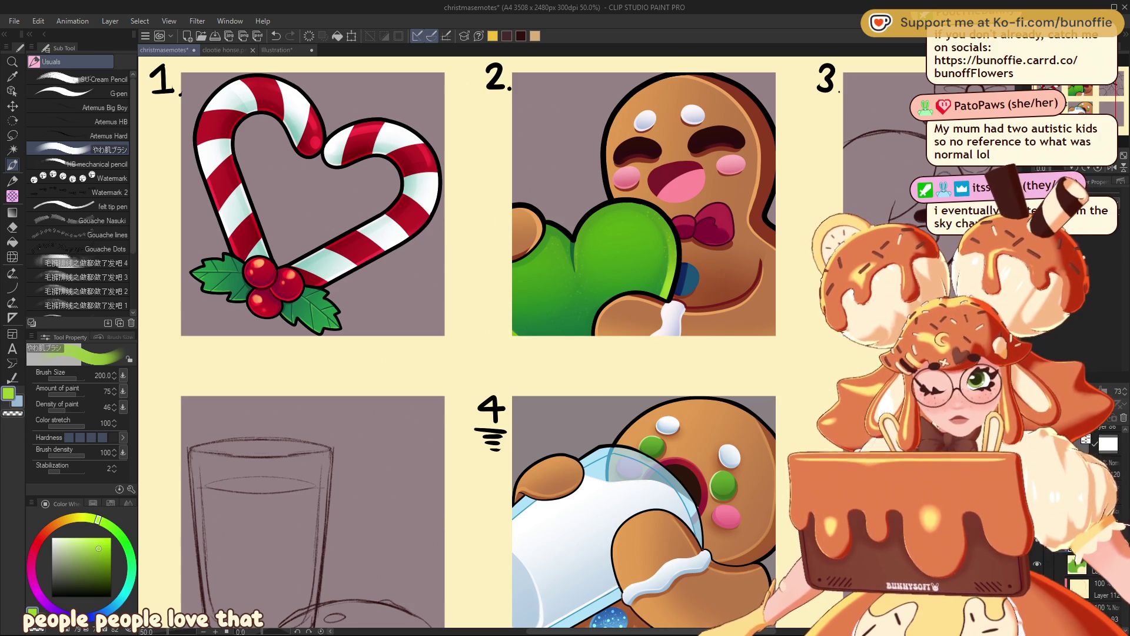
Step: Dab two passes of speckled texture onto panel 2's green mitten with the soft brush
{"action": "left_click_drag", "start_coordinate": [518, 300], "coordinate": [566, 253]}
{"action": "left_click_drag", "start_coordinate": [583, 294], "coordinate": [656, 218]}
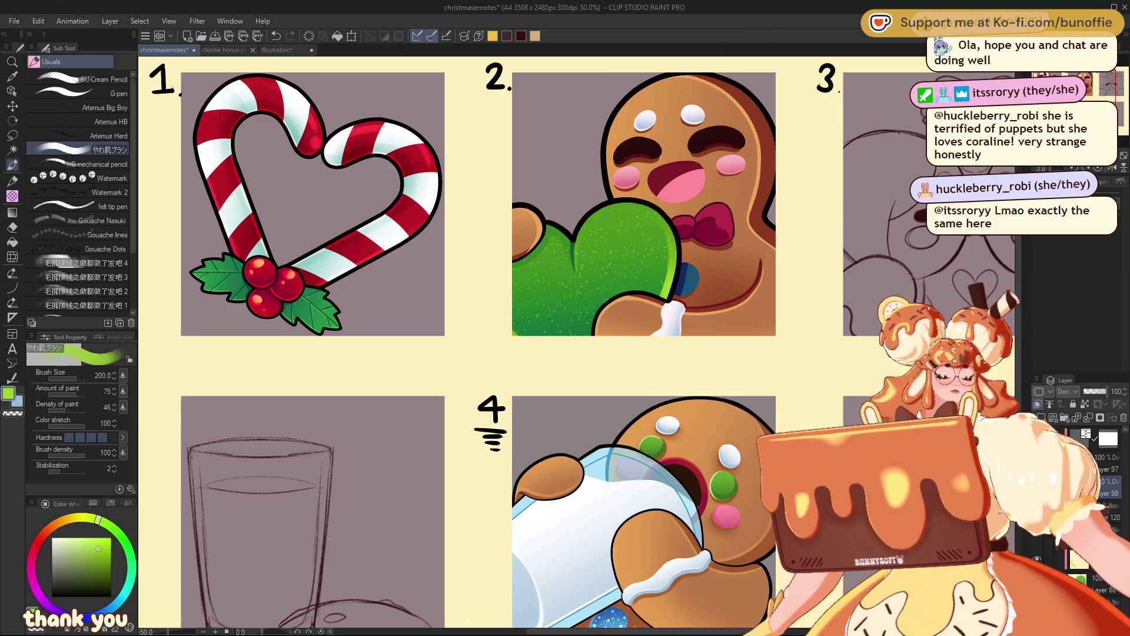
{"action": "left_click_drag", "start_coordinate": [1079, 81], "coordinate": [1082, 76]}
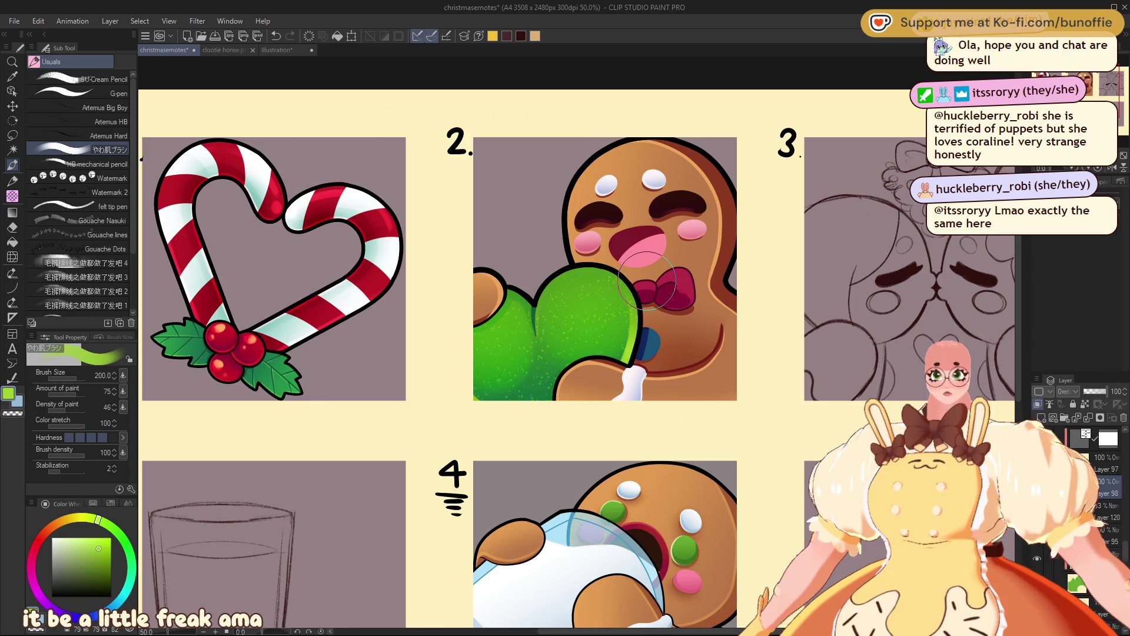
{"action": "left_click", "coordinate": [11, 212]}
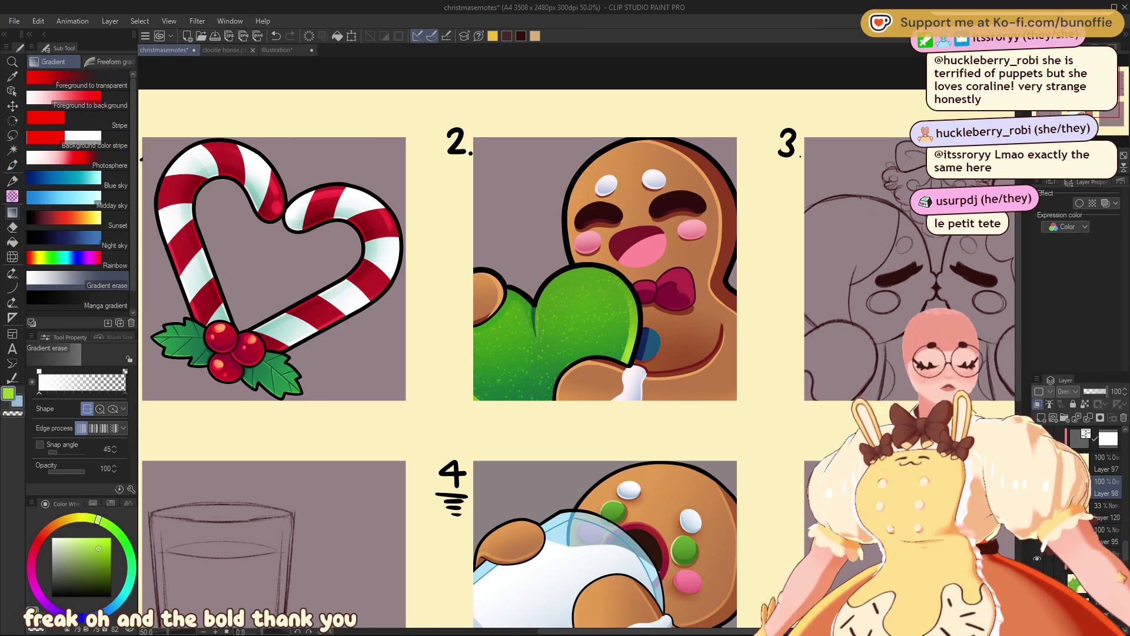
Step: Select Layer 116 and change its blend mode to Overlay
{"action": "scroll", "coordinate": [580, 356], "scroll_direction": "down", "scroll_amount": 8}
{"action": "scroll", "coordinate": [569, 342], "scroll_direction": "up", "scroll_amount": 8}
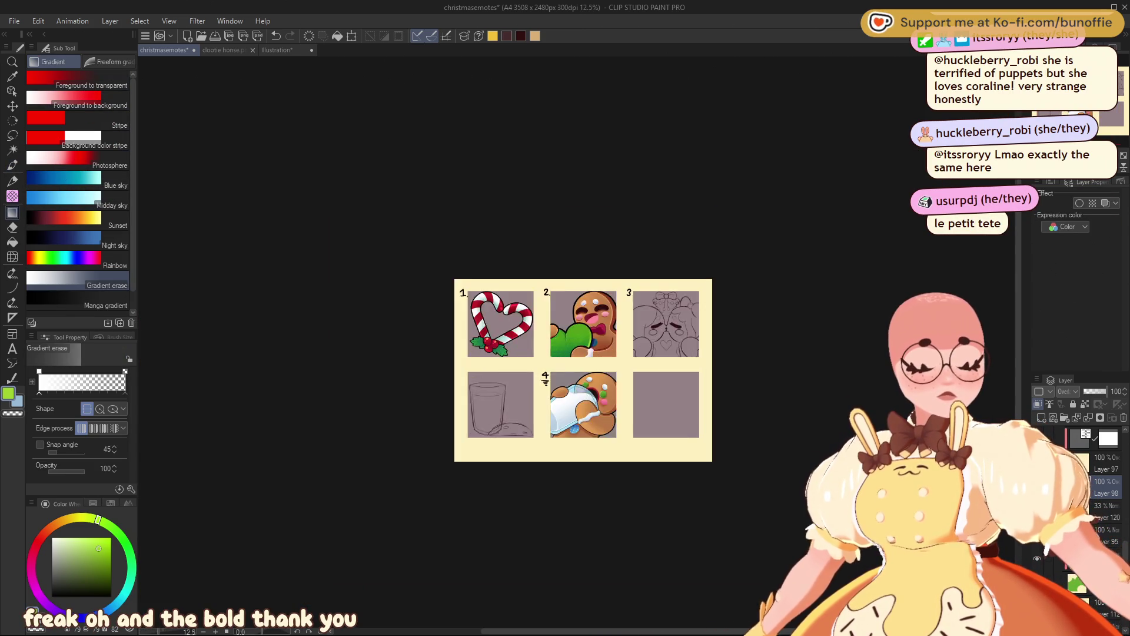
{"action": "left_click", "coordinate": [1107, 493]}
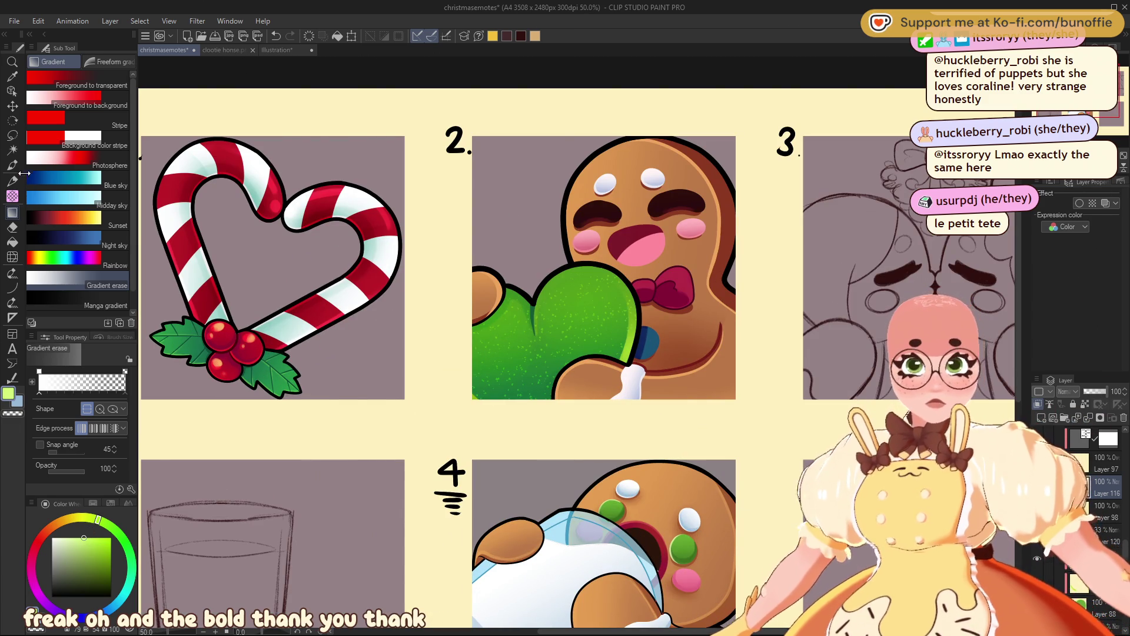
{"action": "left_click", "coordinate": [12, 165]}
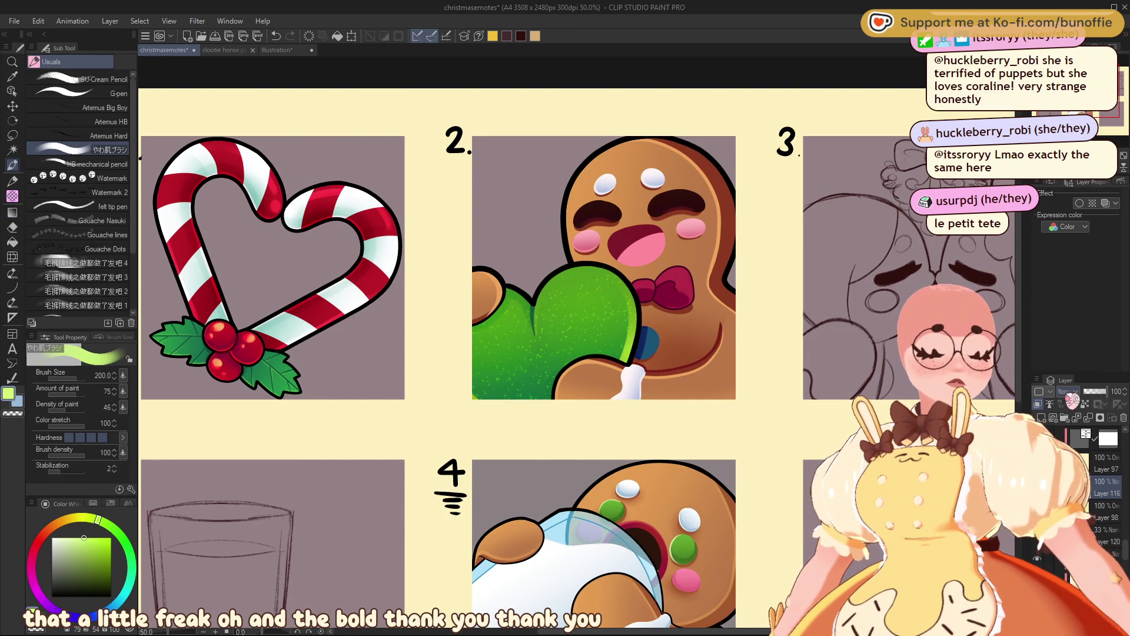
{"action": "left_click", "coordinate": [1067, 391]}
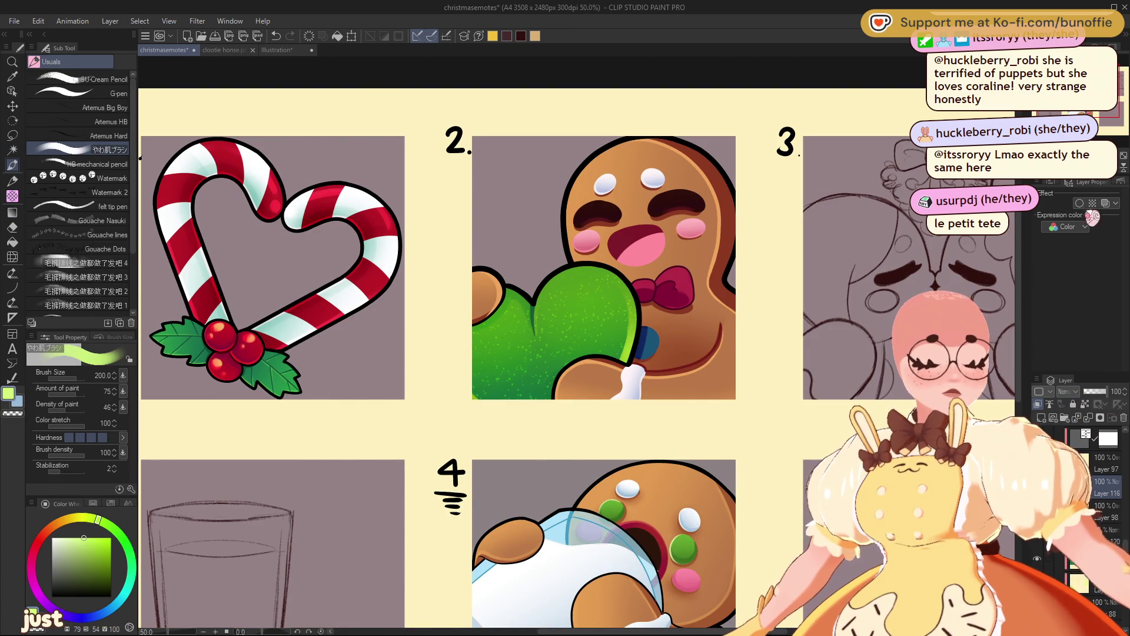
{"action": "left_click", "coordinate": [1087, 205]}
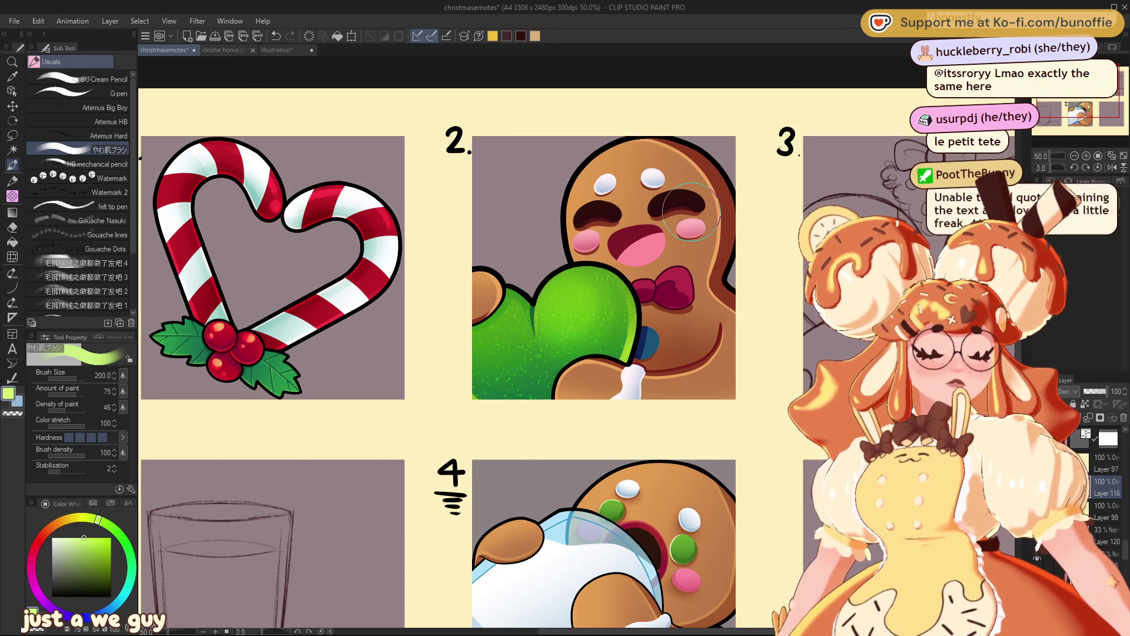
{"action": "key", "text": "ctrl+minus"}
{"action": "key", "text": "ctrl+minus"}
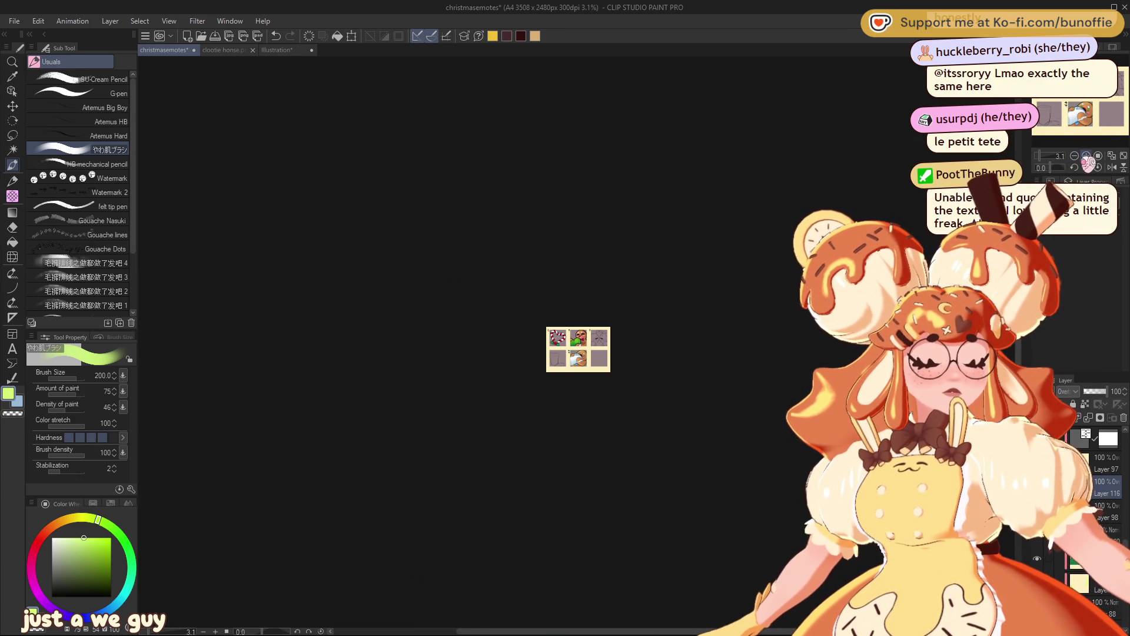
Step: Zoom the emote sheet from 3.1% to 33.3% with Ctrl++
{"action": "key", "text": "ctrl+plus"}
{"action": "key", "text": "ctrl+plus"}
{"action": "key", "text": "ctrl+plus"}
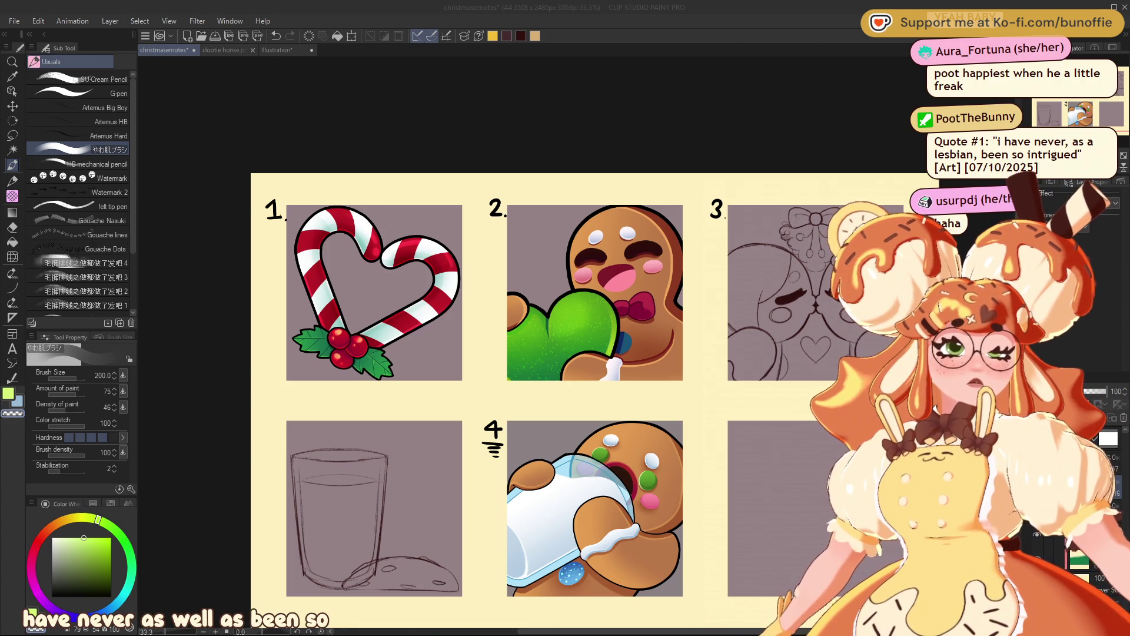
Step: Paint light green highlights along the top of panel 2's green mitten
{"action": "mouse_move", "coordinate": [589, 400]}
{"action": "left_mouse_down"}
{"action": "mouse_move", "coordinate": [630, 408]}
{"action": "mouse_move", "coordinate": [544, 412]}
{"action": "left_mouse_up"}
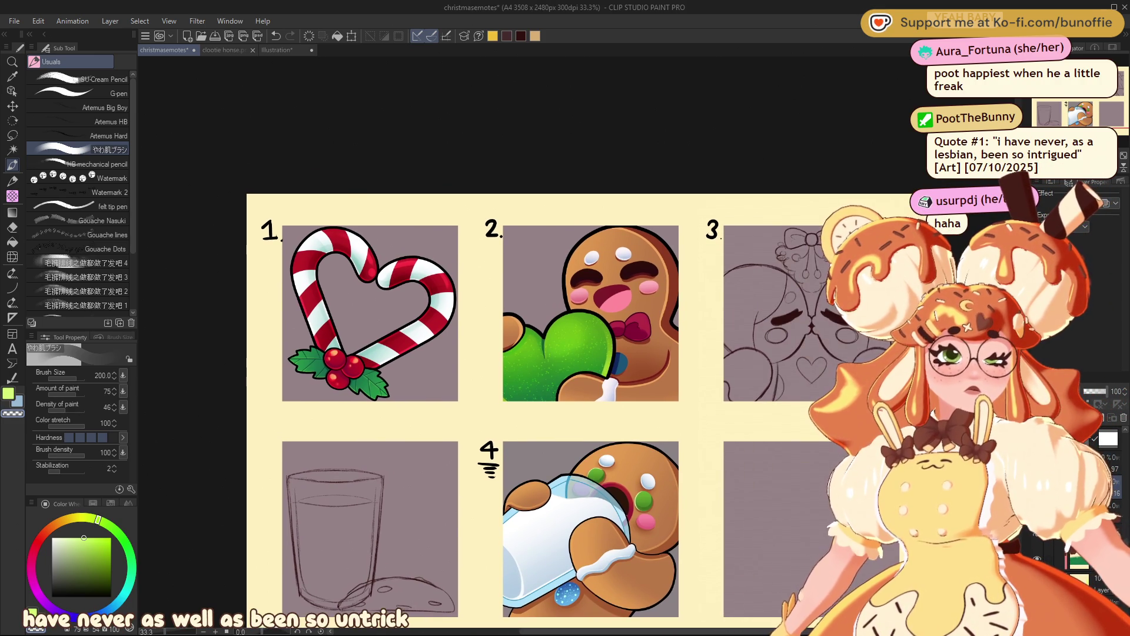
{"action": "scroll", "coordinate": [579, 360], "scroll_direction": "down", "scroll_amount": 8}
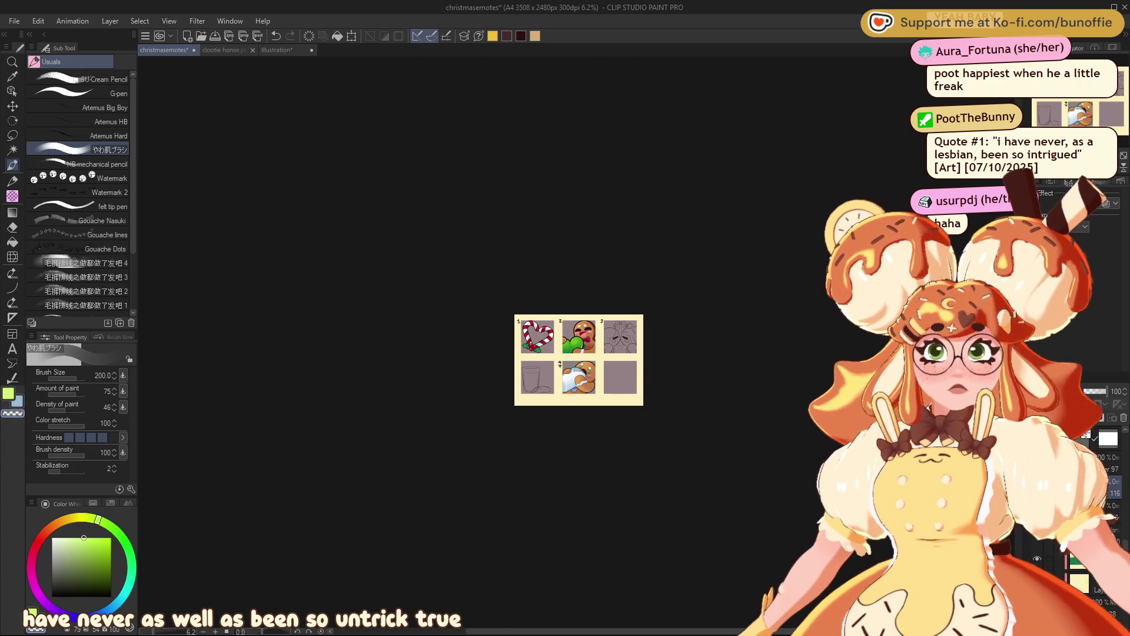
{"action": "scroll", "coordinate": [576, 343], "scroll_direction": "up", "scroll_amount": 8}
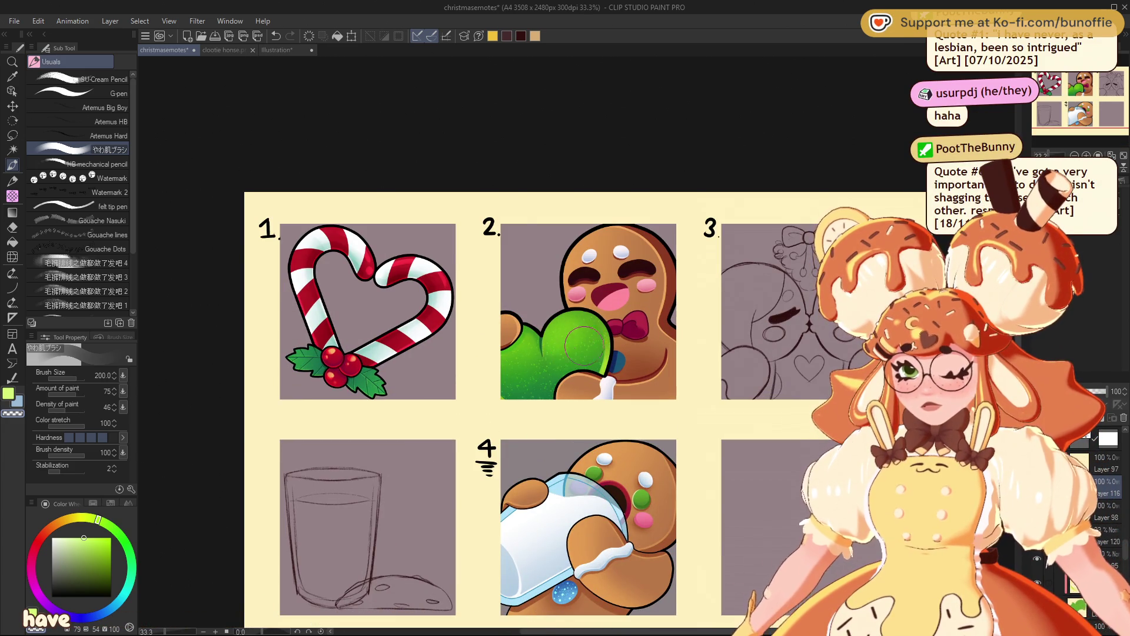
{"action": "mouse_move", "coordinate": [589, 312]}
{"action": "left_mouse_down"}
{"action": "mouse_move", "coordinate": [551, 328]}
{"action": "mouse_move", "coordinate": [567, 334]}
{"action": "left_mouse_up"}
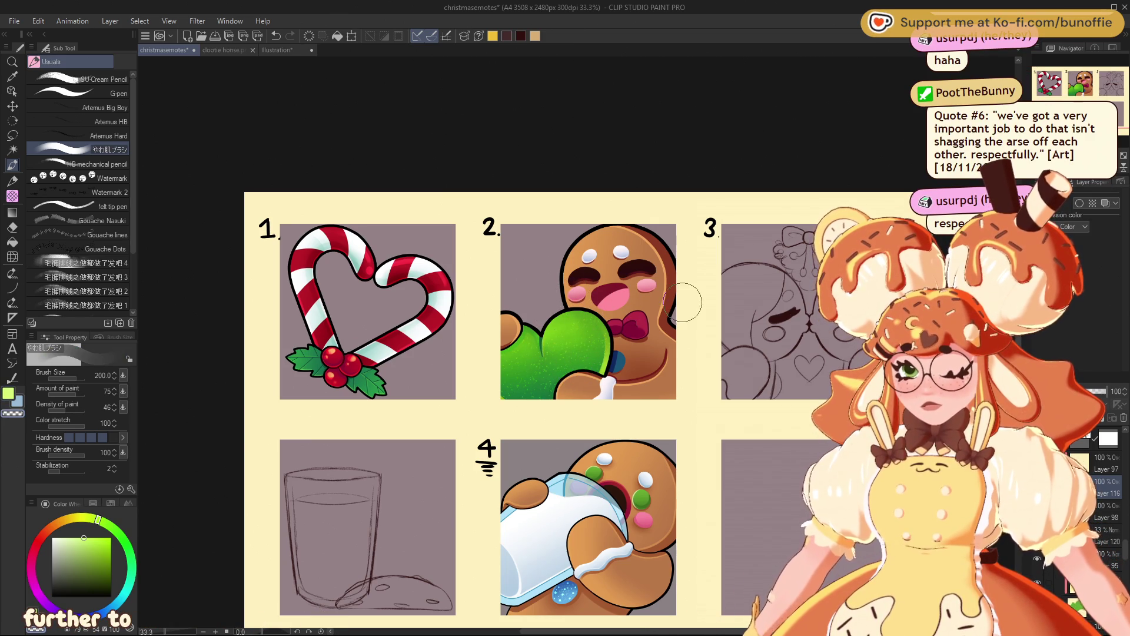
{"action": "mouse_move", "coordinate": [556, 341]}
{"action": "left_mouse_down"}
{"action": "mouse_move", "coordinate": [545, 324]}
{"action": "mouse_move", "coordinate": [559, 323]}
{"action": "left_mouse_up"}
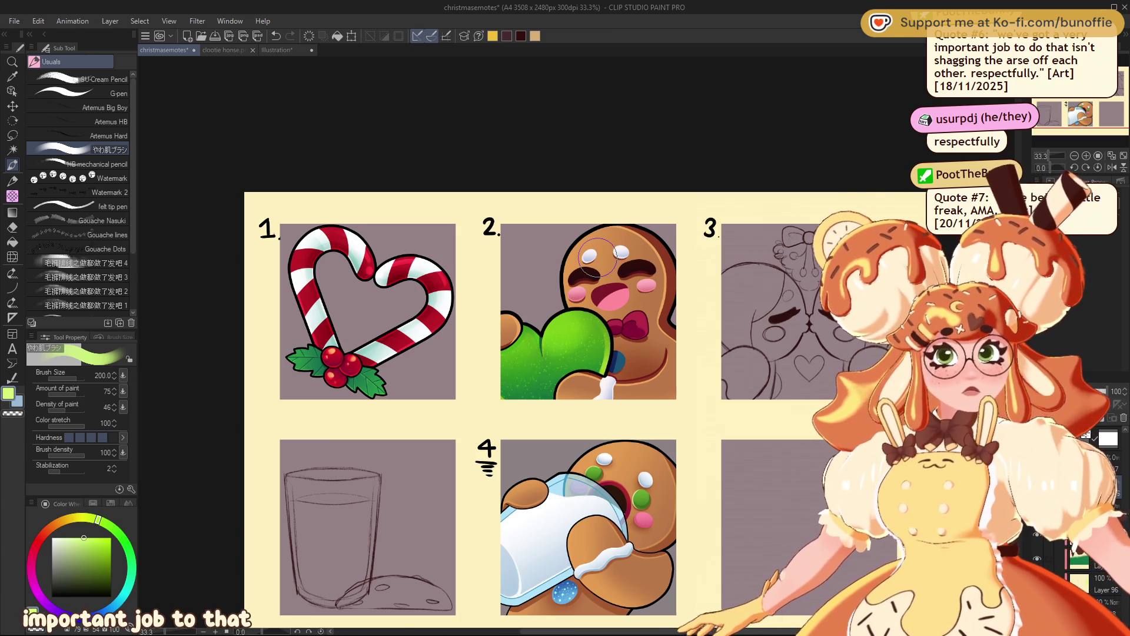
Step: Switch to transparent colour to erase and touch up the mitten highlights
{"action": "key", "text": "c"}
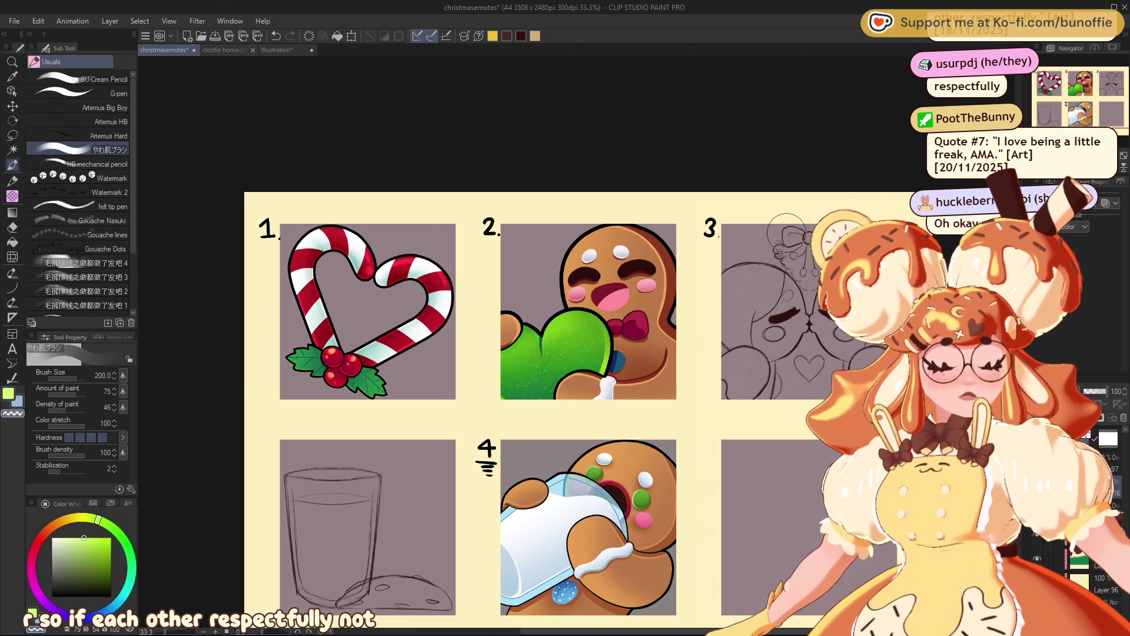
{"action": "scroll", "coordinate": [787, 233], "scroll_direction": "down", "scroll_amount": 7}
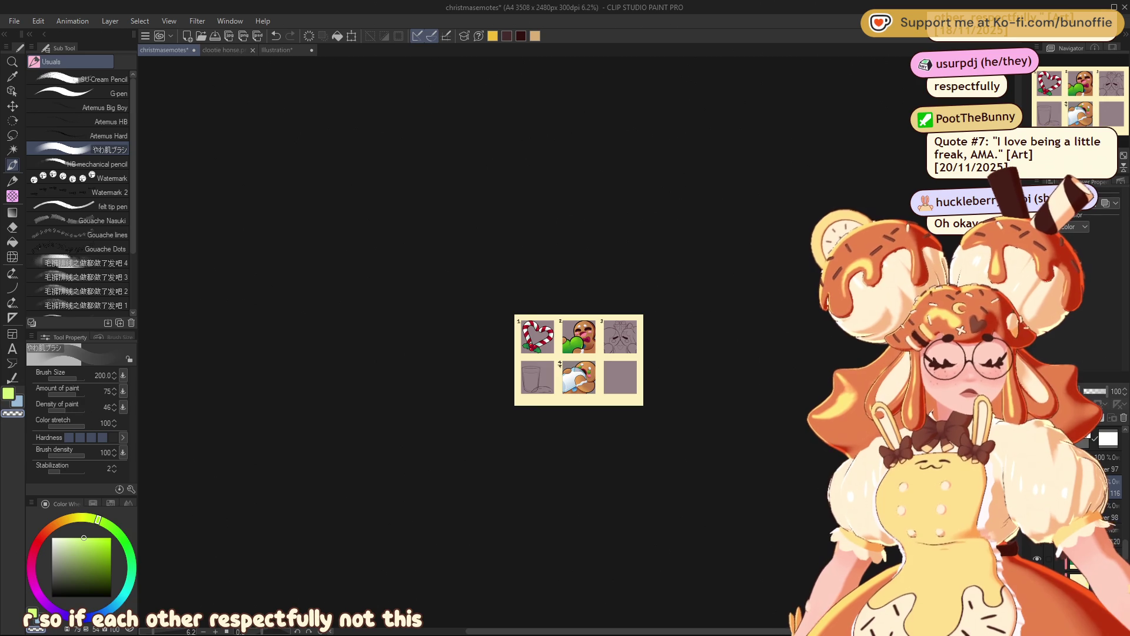
{"action": "scroll", "coordinate": [815, 202], "scroll_direction": "up", "scroll_amount": 7}
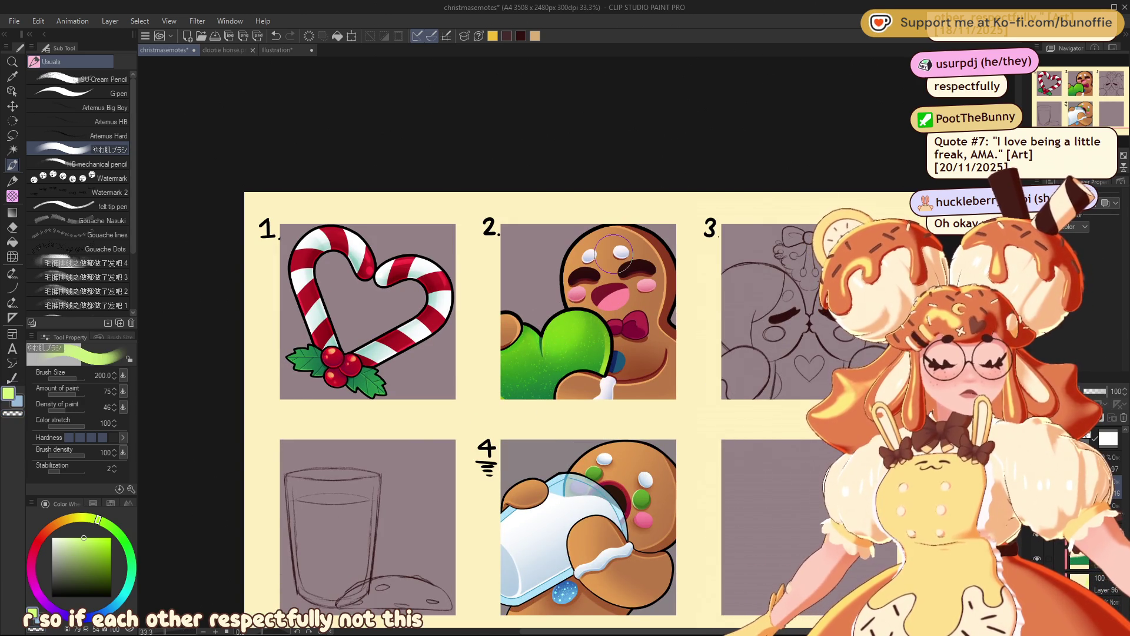
{"action": "scroll", "coordinate": [576, 342], "scroll_direction": "down", "scroll_amount": 4}
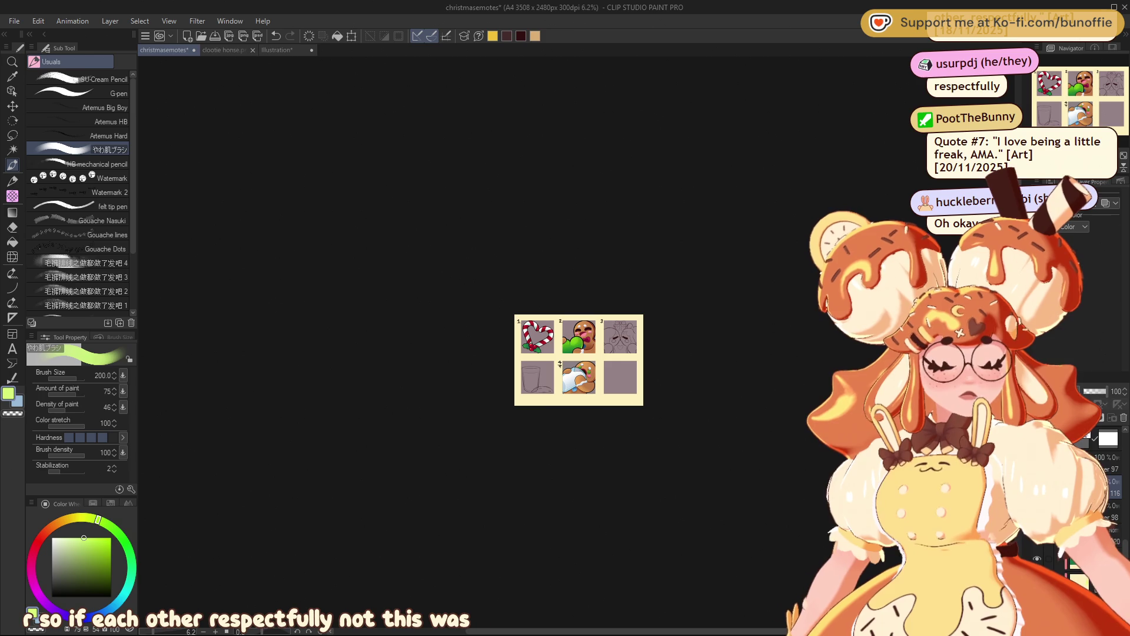
{"action": "scroll", "coordinate": [576, 342], "scroll_direction": "up", "scroll_amount": 3}
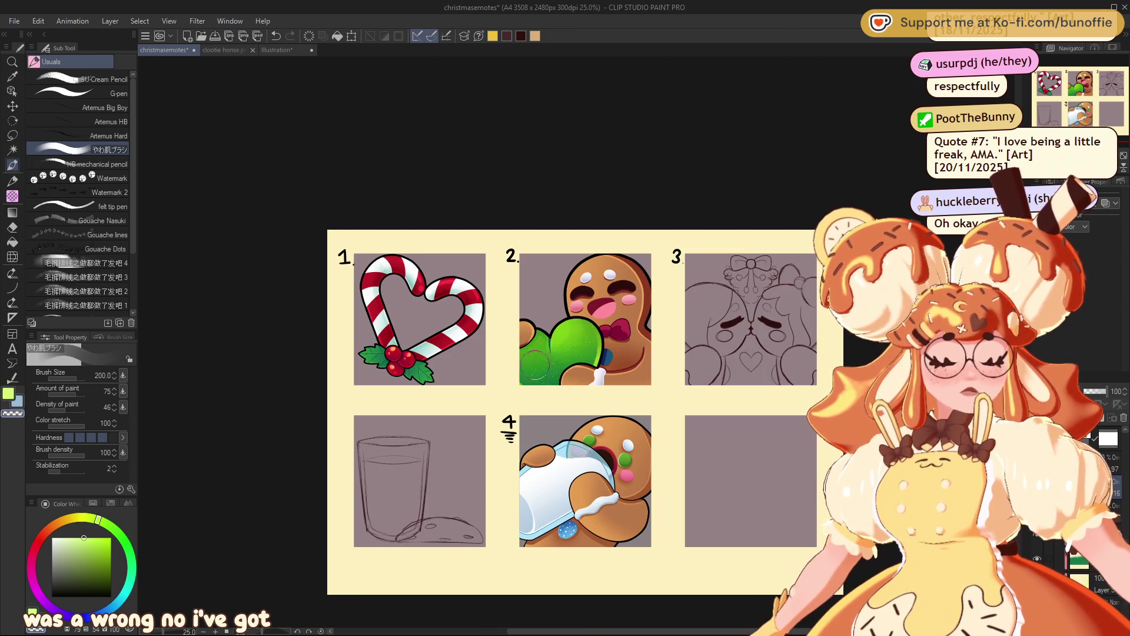
{"action": "scroll", "coordinate": [562, 394], "scroll_direction": "down", "scroll_amount": 5}
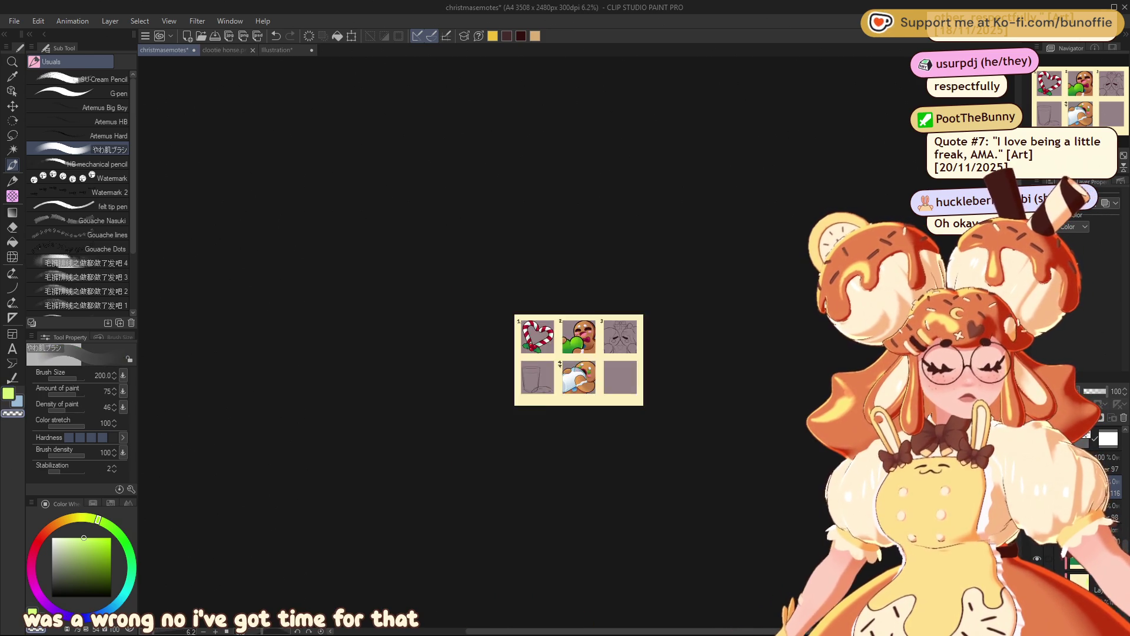
{"action": "scroll", "coordinate": [576, 343], "scroll_direction": "up", "scroll_amount": 5}
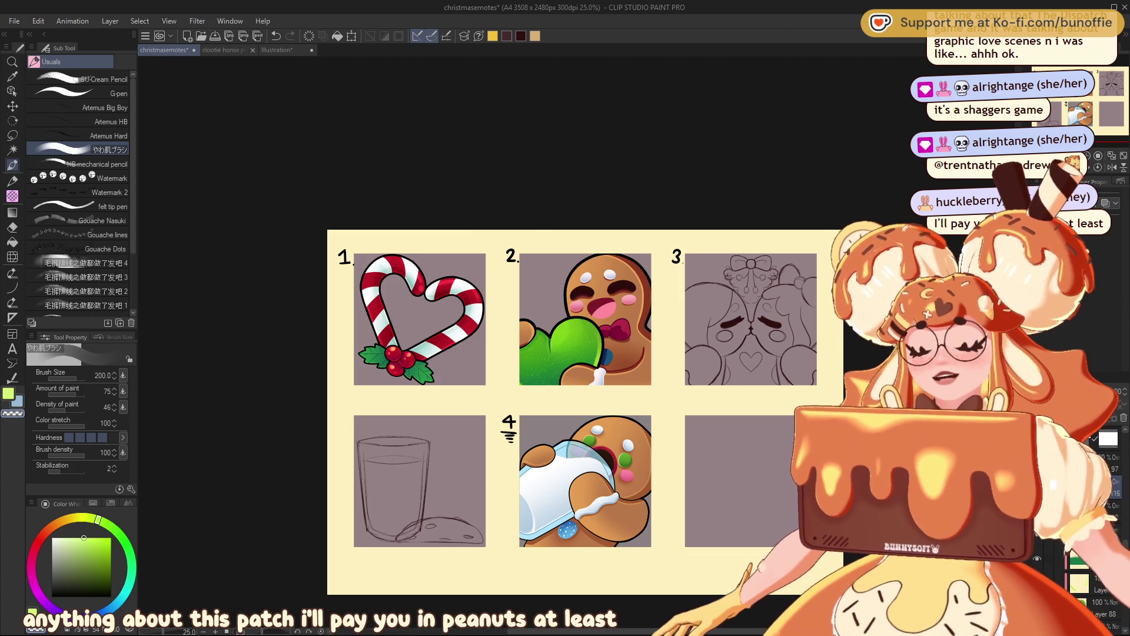
Step: Zoom in on the emote sheet and save the christmasemotes document
{"action": "left_click_drag", "start_coordinate": [1112, 84], "coordinate": [1120, 85]}
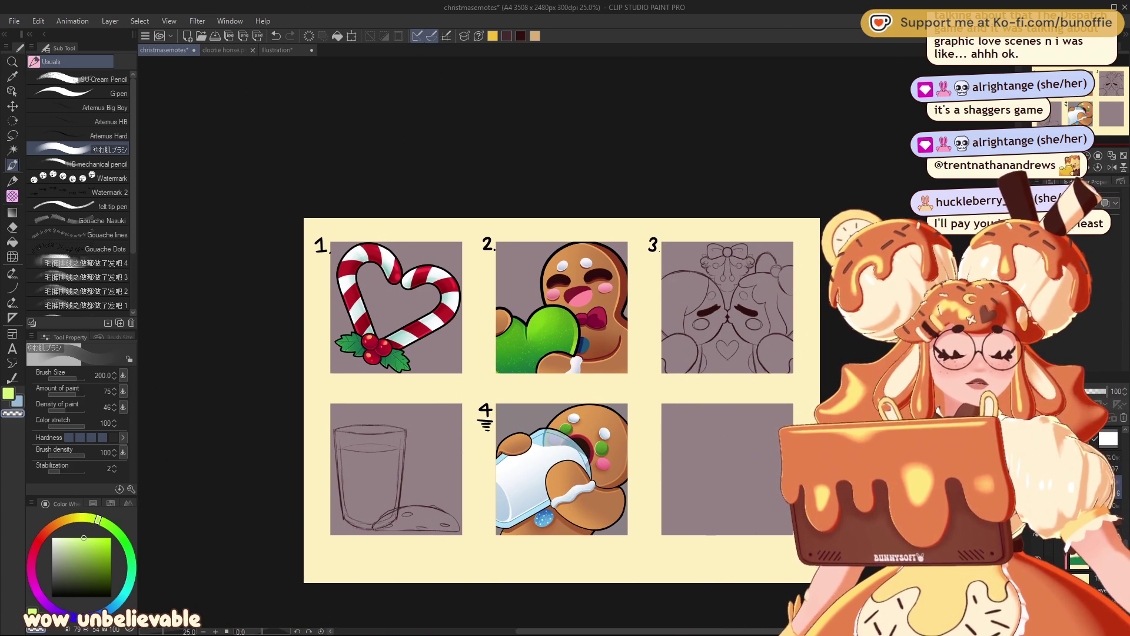
{"action": "key", "text": "ctrl+plus"}
{"action": "key", "text": "ctrl+plus"}
{"action": "key", "text": "ctrl+plus"}
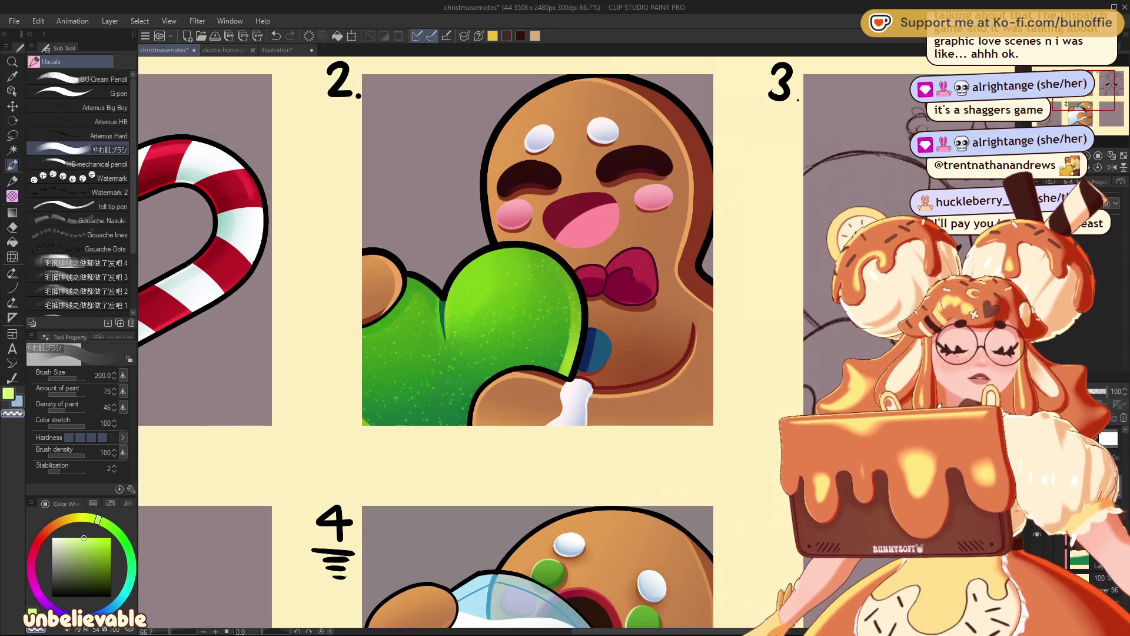
{"action": "key", "text": "ctrl+minus"}
{"action": "key", "text": "ctrl+minus"}
{"action": "key", "text": "ctrl+minus"}
{"action": "key", "text": "ctrl+plus"}
{"action": "key", "text": "ctrl+plus"}
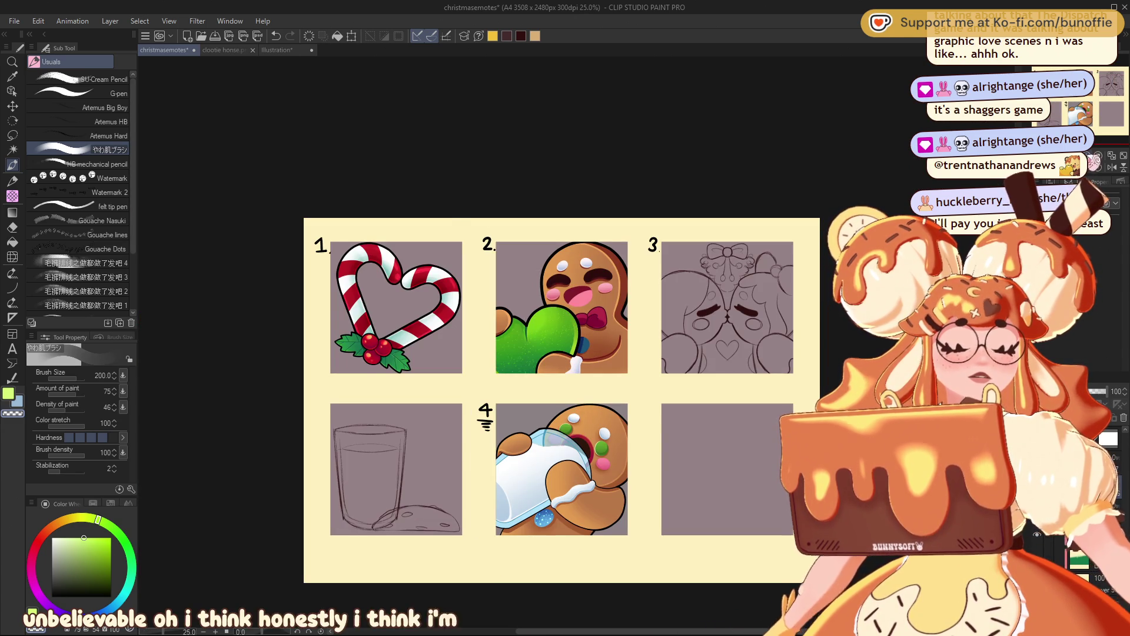
{"action": "key", "text": "ctrl+plus"}
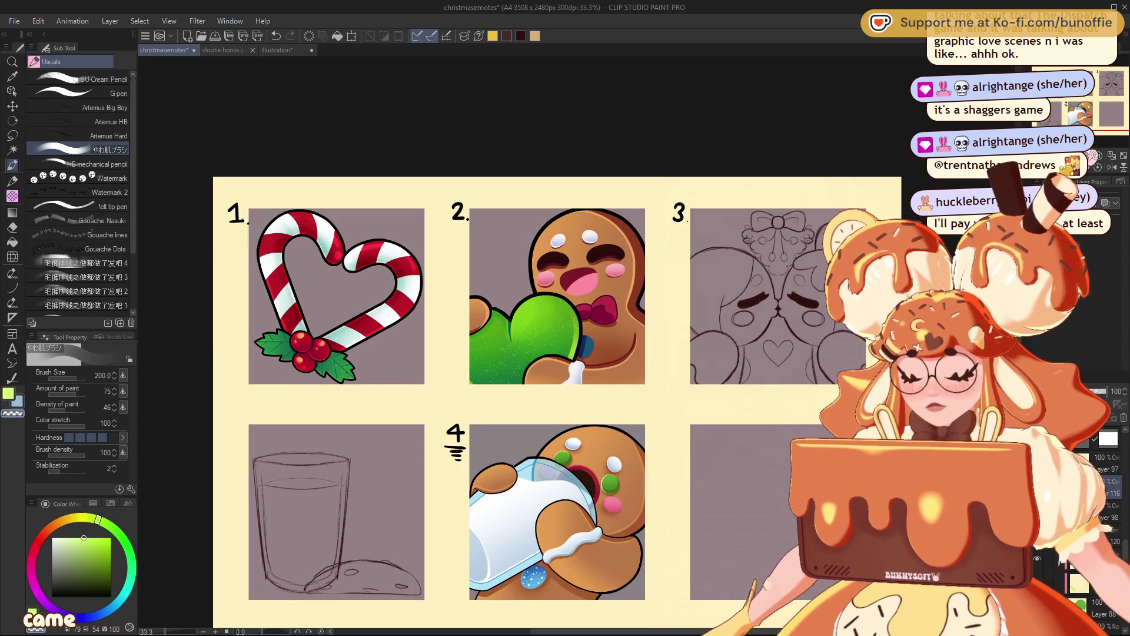
{"action": "key", "text": "ctrl+s"}
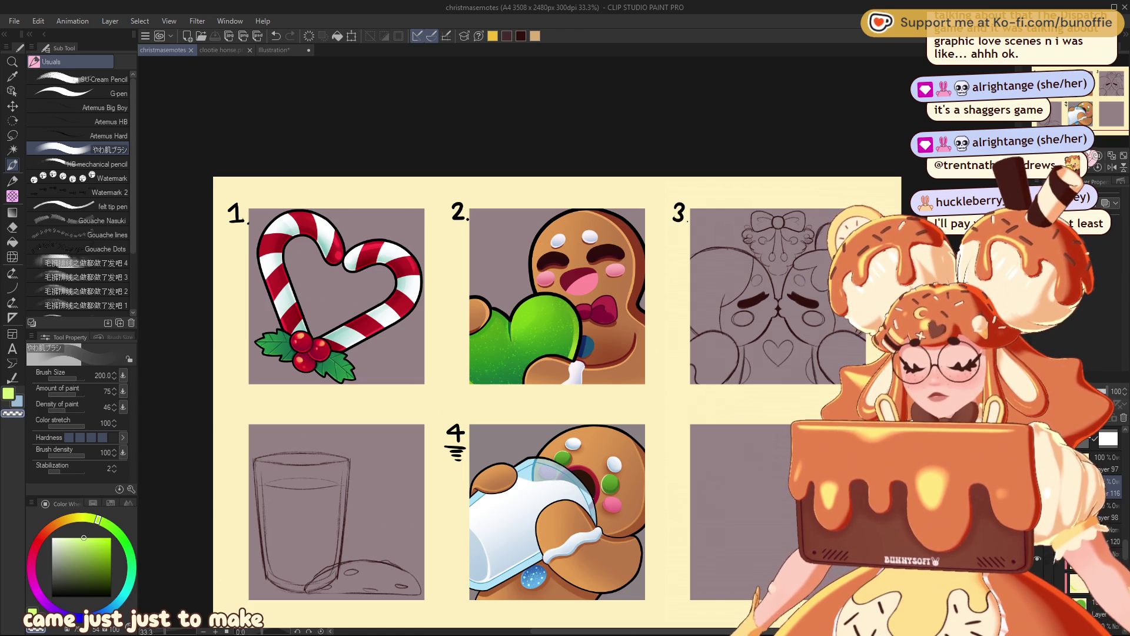
{"action": "left_click_drag", "start_coordinate": [530, 354], "coordinate": [555, 325]}
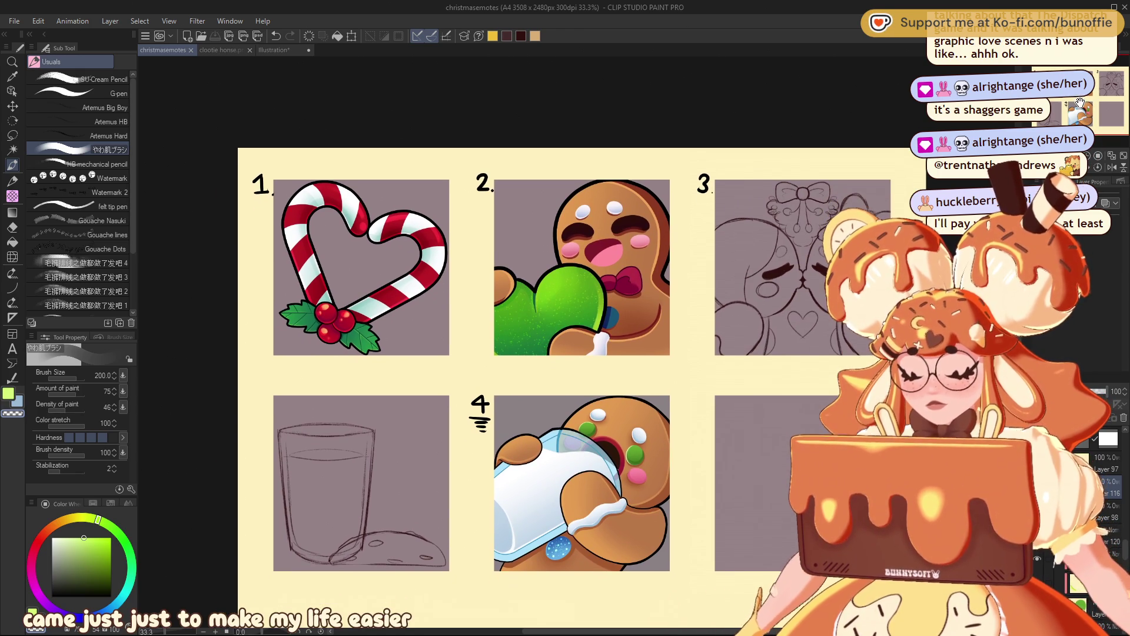
Step: Close the clootie horse and Illustration documents, then create a new 1120×1120 px canvas
{"action": "left_click", "coordinate": [250, 50]}
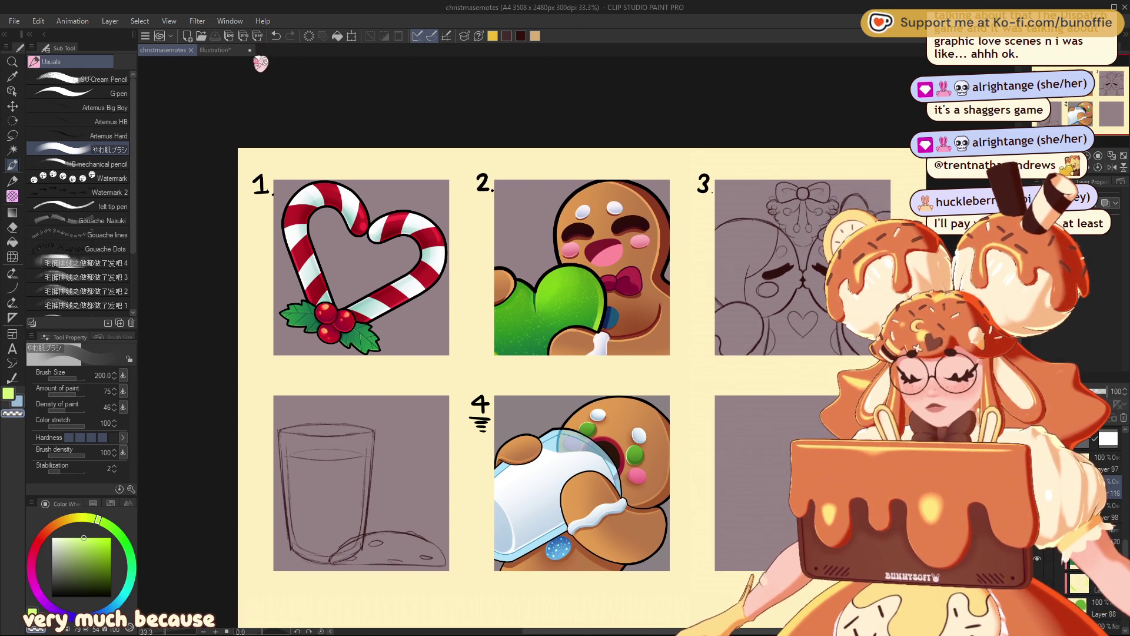
{"action": "left_click", "coordinate": [252, 51]}
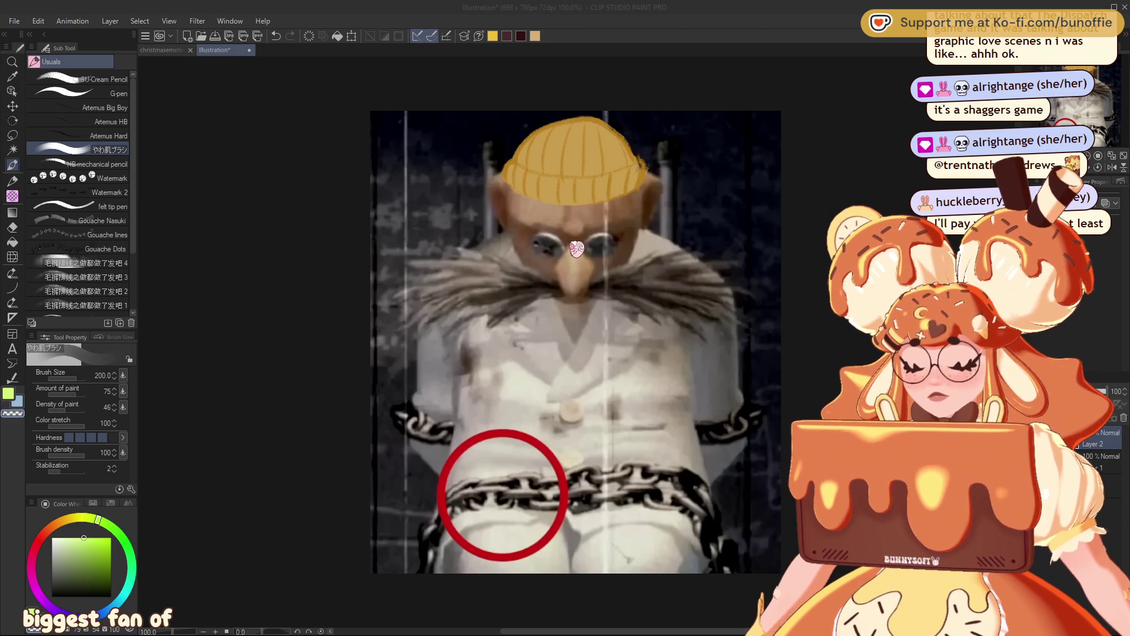
{"action": "key", "text": "ctrl+w"}
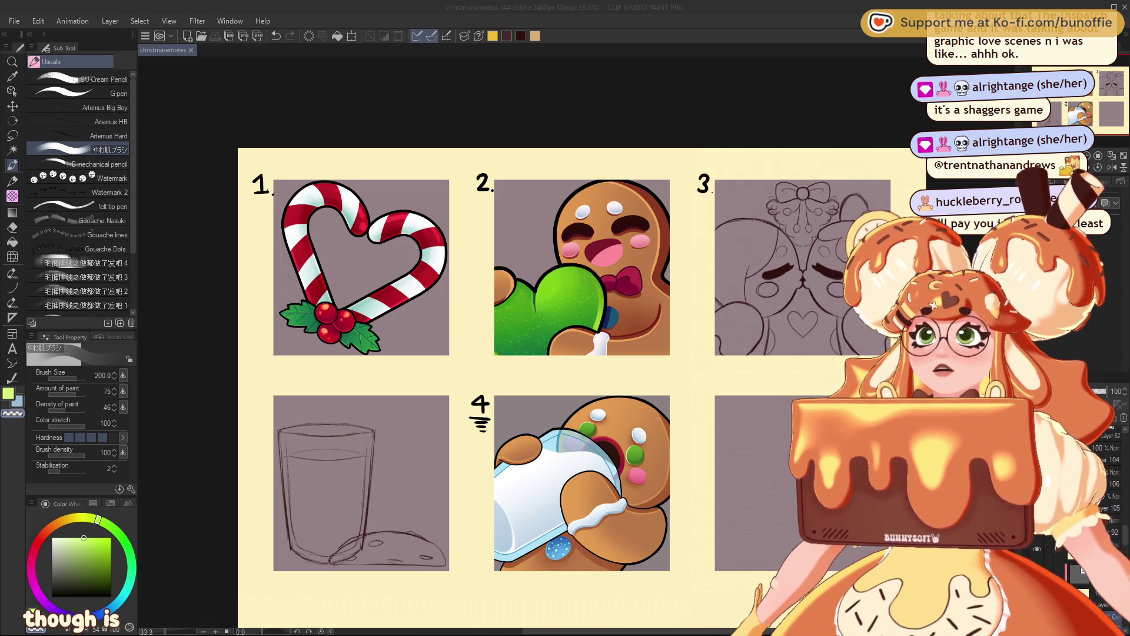
{"action": "key", "text": "ctrl+n"}
{"action": "key", "text": "Return"}
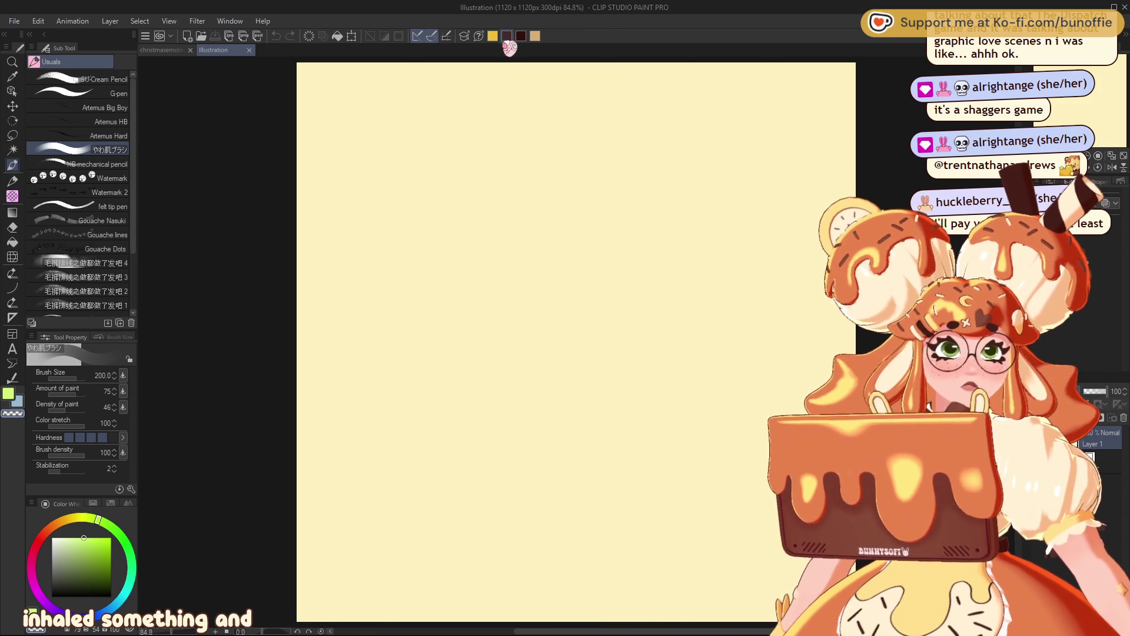
Step: Pick a dark maroon colour and SU-Cream Pencil, then close the blank Illustration canvas
{"action": "left_click", "coordinate": [507, 36]}
{"action": "left_click", "coordinate": [106, 78]}
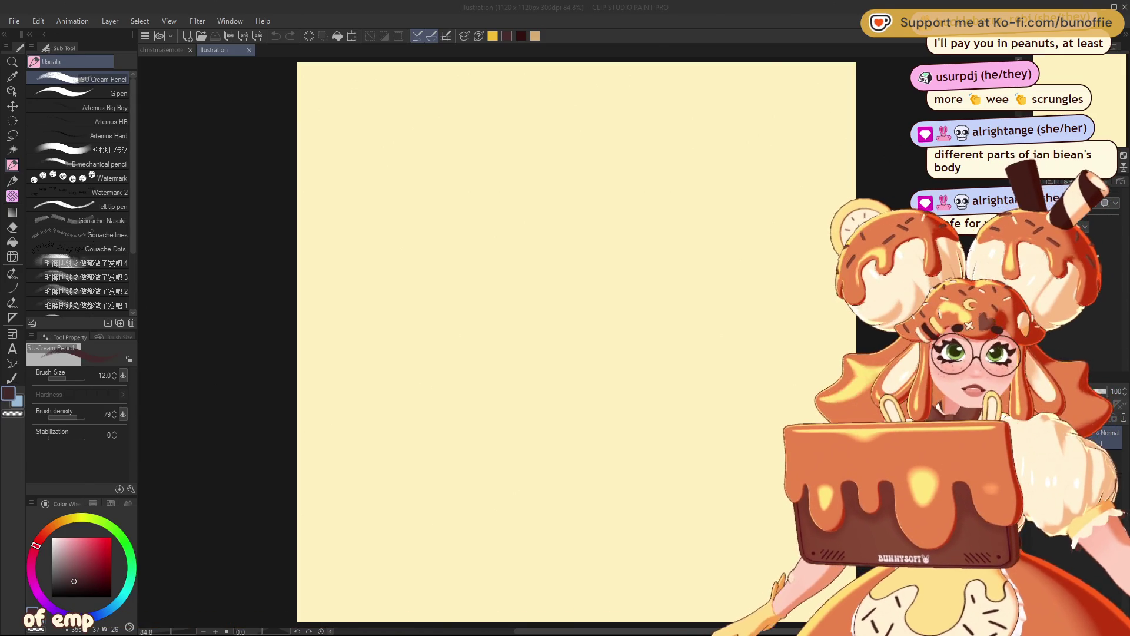
{"action": "left_click", "coordinate": [249, 50]}
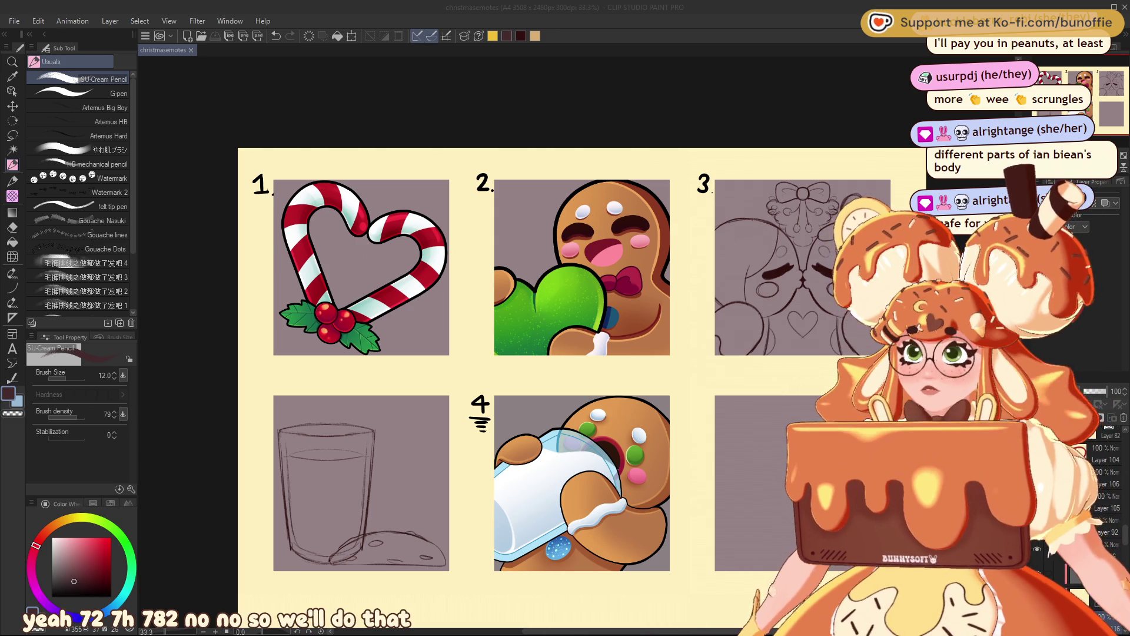
Step: Create a new 720×720 px canvas and zoom in, then back to 100%
{"action": "key", "text": "Return"}
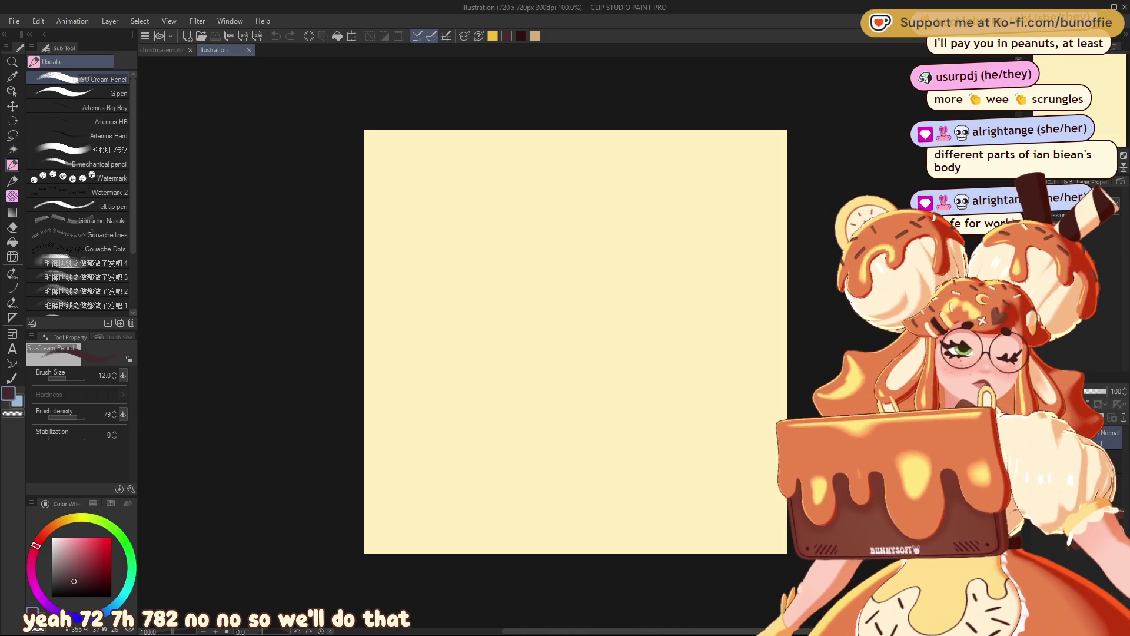
{"action": "key", "text": "ctrl+plus"}
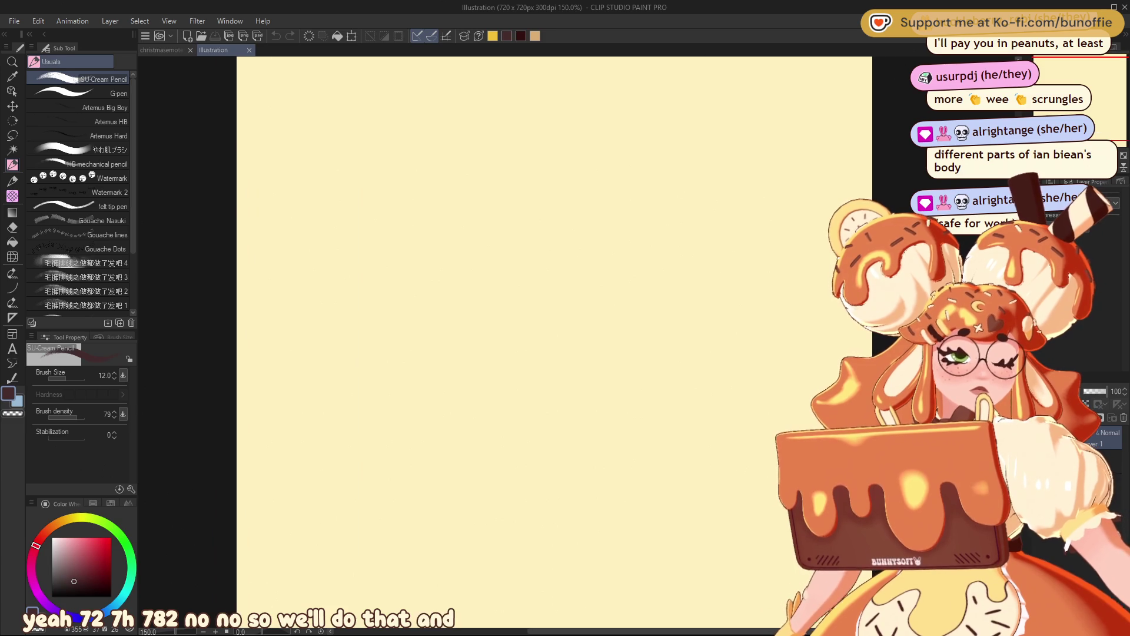
{"action": "key", "text": "ctrl+minus"}
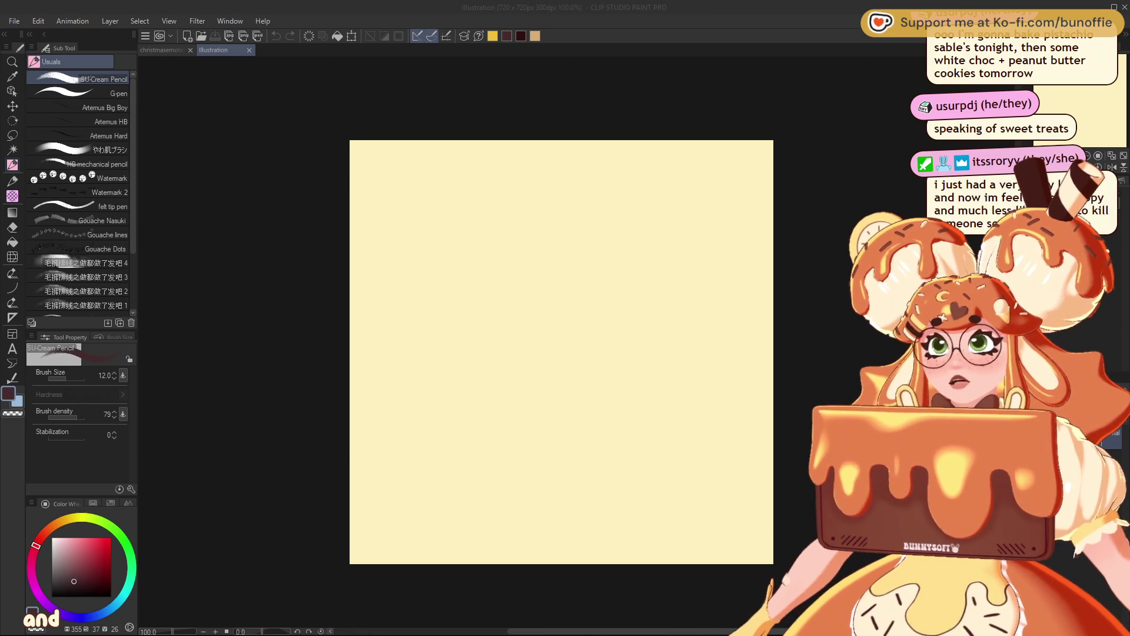
Step: Create a 72×72 px canvas, zoom it to 800%, and choose the x1 pixel pencil
{"action": "key", "text": "Return"}
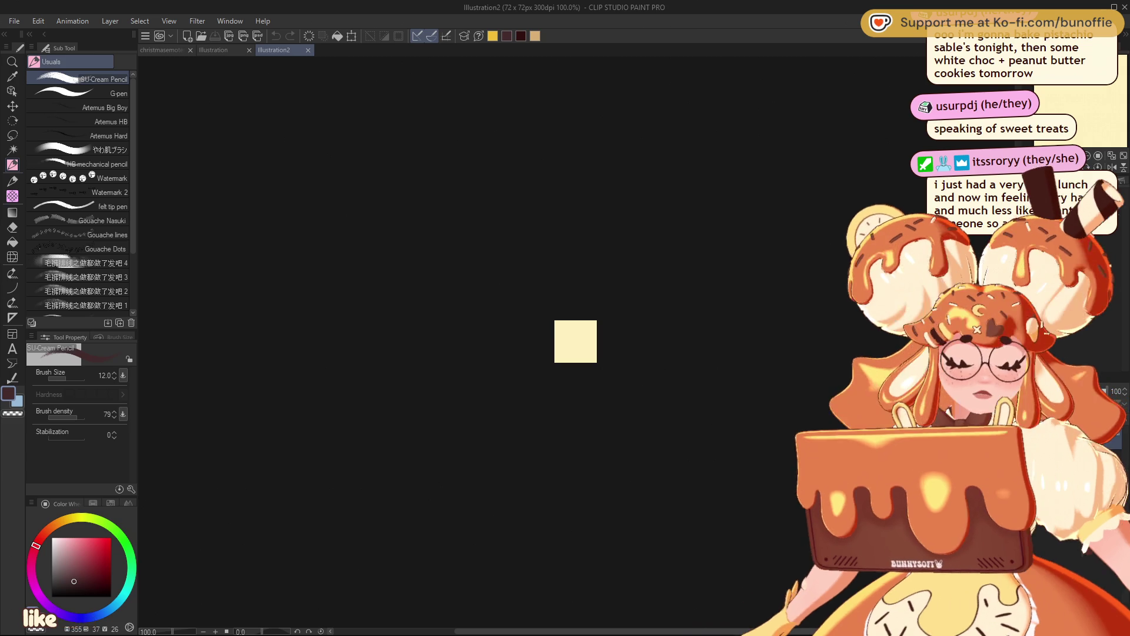
{"action": "scroll", "coordinate": [550, 302], "scroll_direction": "up", "scroll_amount": 6}
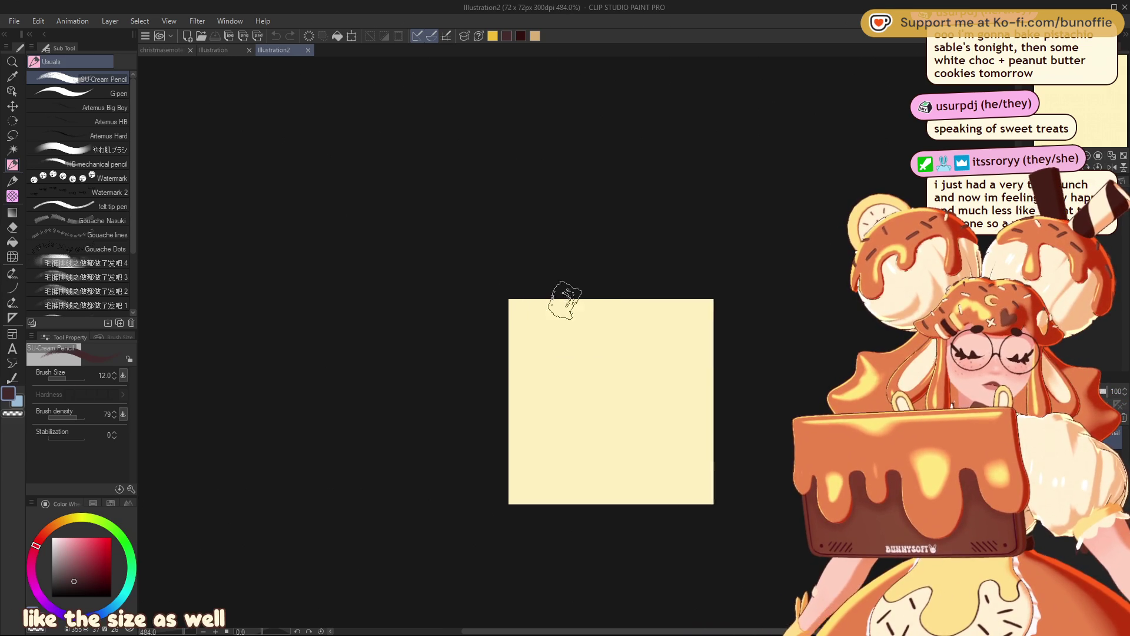
{"action": "scroll", "coordinate": [682, 420], "scroll_direction": "up", "scroll_amount": 1}
{"action": "left_click_drag", "start_coordinate": [1074, 99], "coordinate": [1077, 101]}
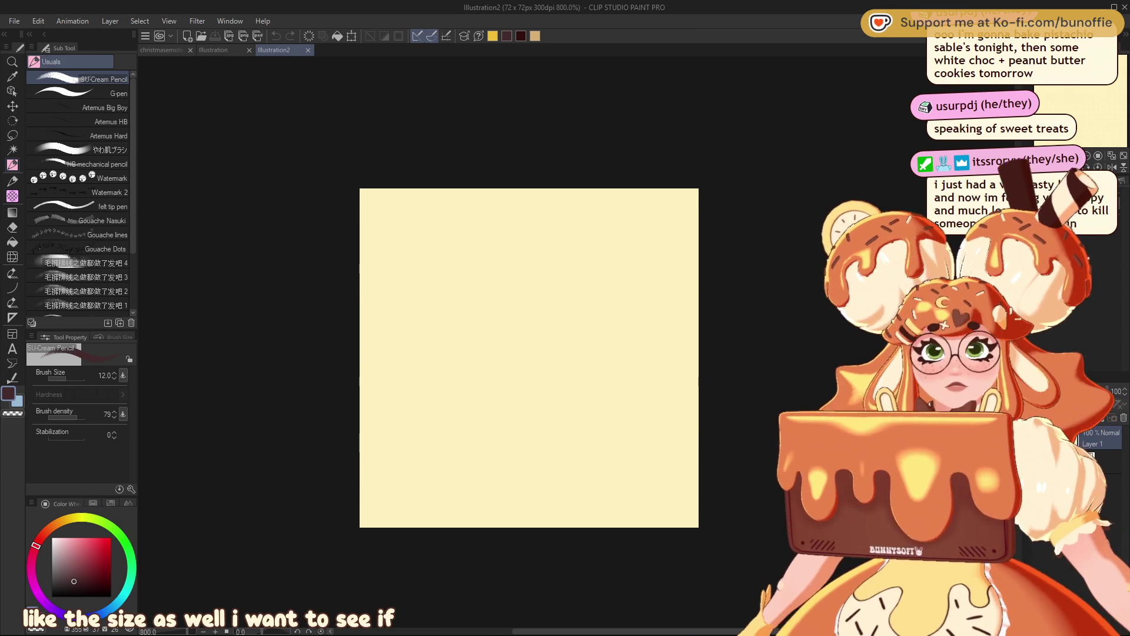
{"action": "left_click", "coordinate": [14, 196]}
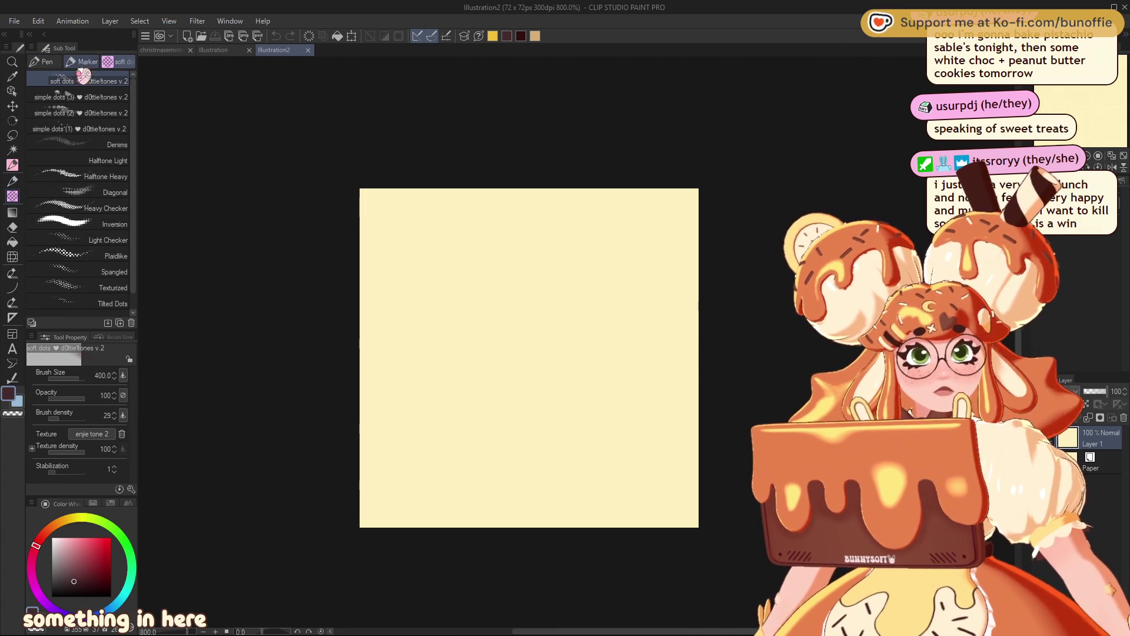
{"action": "left_click", "coordinate": [14, 184]}
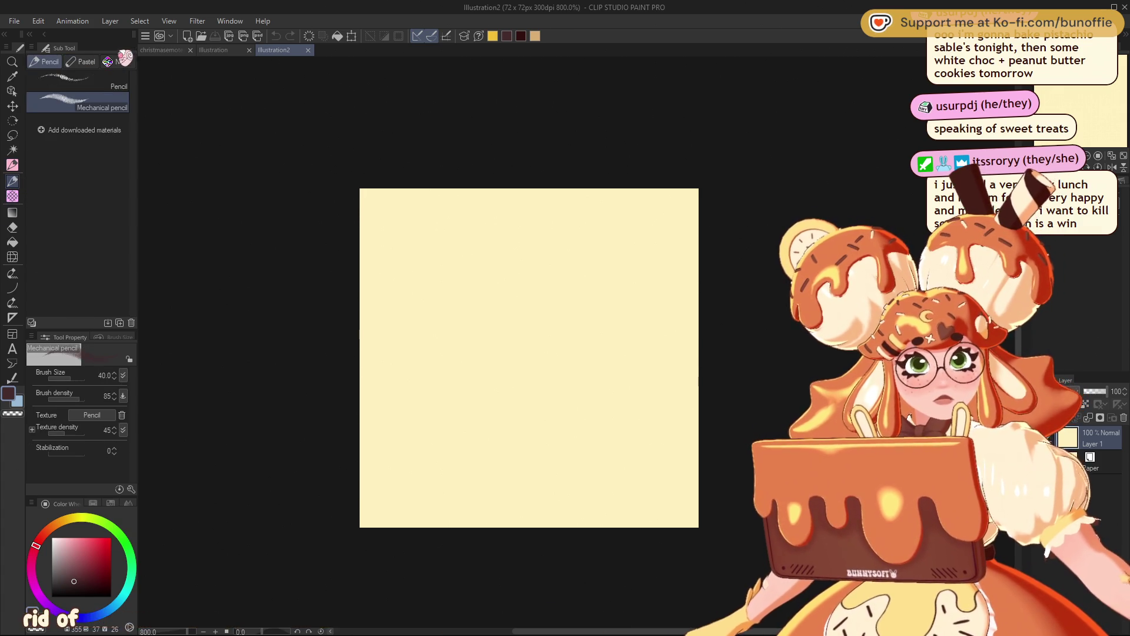
{"action": "scroll", "coordinate": [135, 291], "scroll_direction": "down", "scroll_amount": 3}
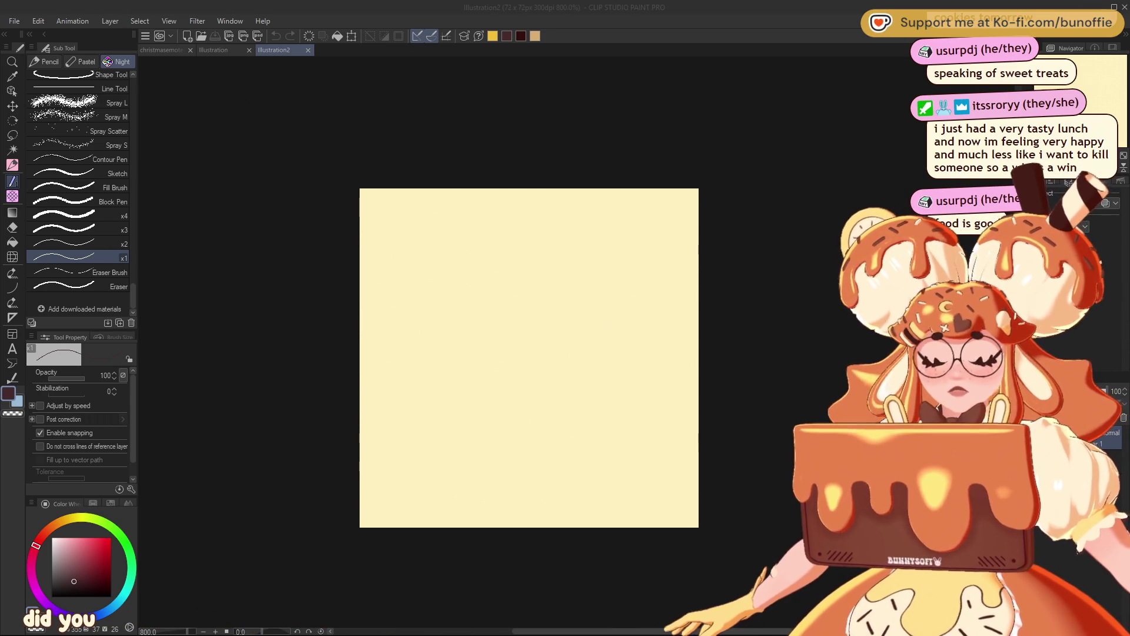
Step: Draw a test dot, curve and crescent on the 72×72 canvas, undoing each one
{"action": "left_click", "coordinate": [550, 304]}
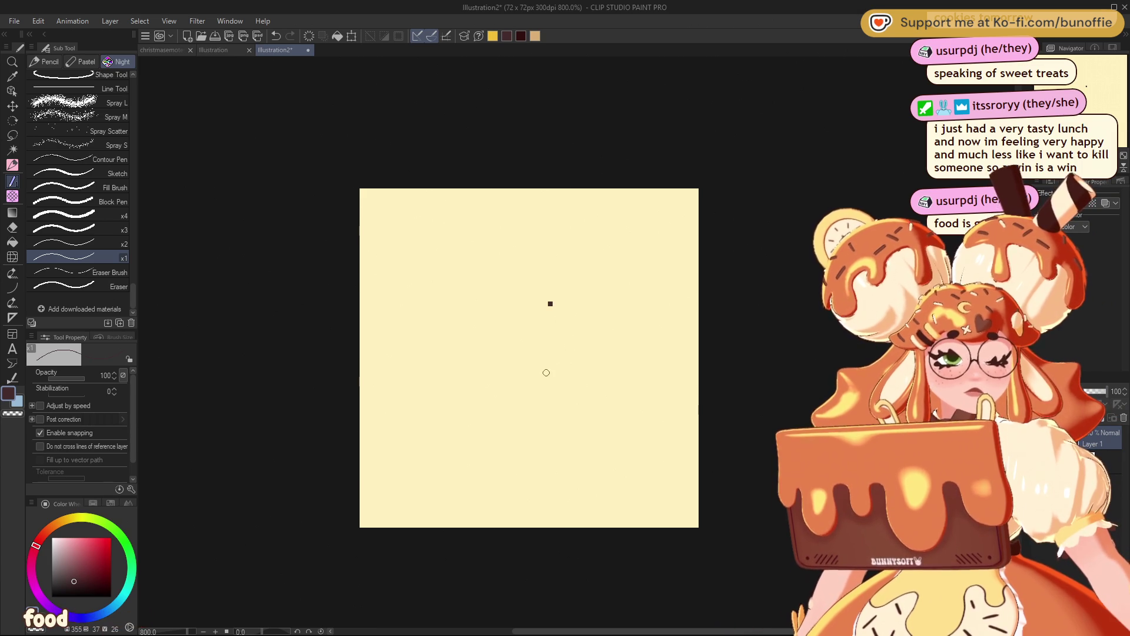
{"action": "key", "text": "ctrl+z"}
{"action": "mouse_move", "coordinate": [600, 281]}
{"action": "left_mouse_down"}
{"action": "mouse_move", "coordinate": [529, 257]}
{"action": "mouse_move", "coordinate": [429, 346]}
{"action": "mouse_move", "coordinate": [451, 403]}
{"action": "left_mouse_up"}
{"action": "key", "text": "ctrl+z"}
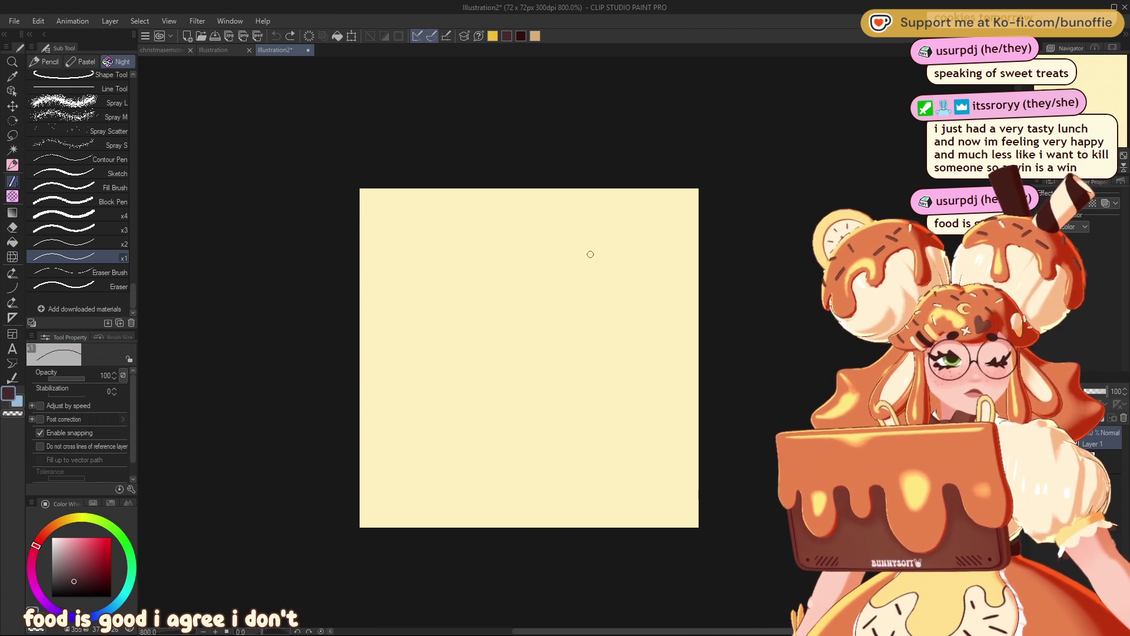
{"action": "left_click_drag", "start_coordinate": [521, 307], "coordinate": [461, 402]}
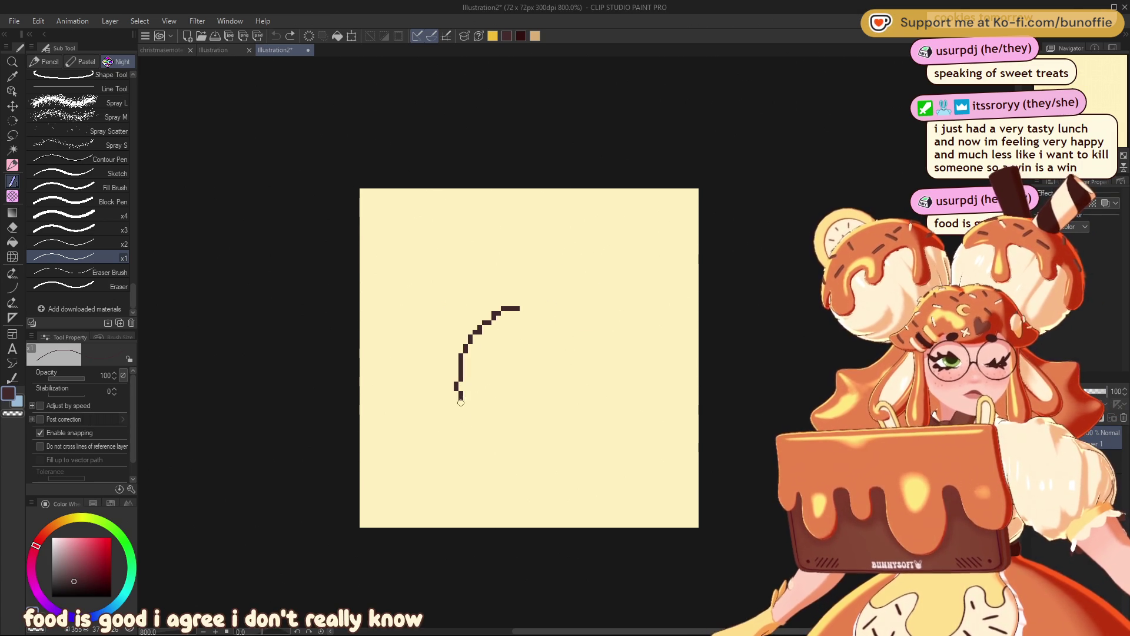
{"action": "mouse_move", "coordinate": [456, 445]}
{"action": "left_mouse_down"}
{"action": "mouse_move", "coordinate": [412, 260]}
{"action": "mouse_move", "coordinate": [653, 312]}
{"action": "mouse_move", "coordinate": [589, 450]}
{"action": "mouse_move", "coordinate": [514, 308]}
{"action": "left_mouse_up"}
{"action": "key", "text": "ctrl+z"}
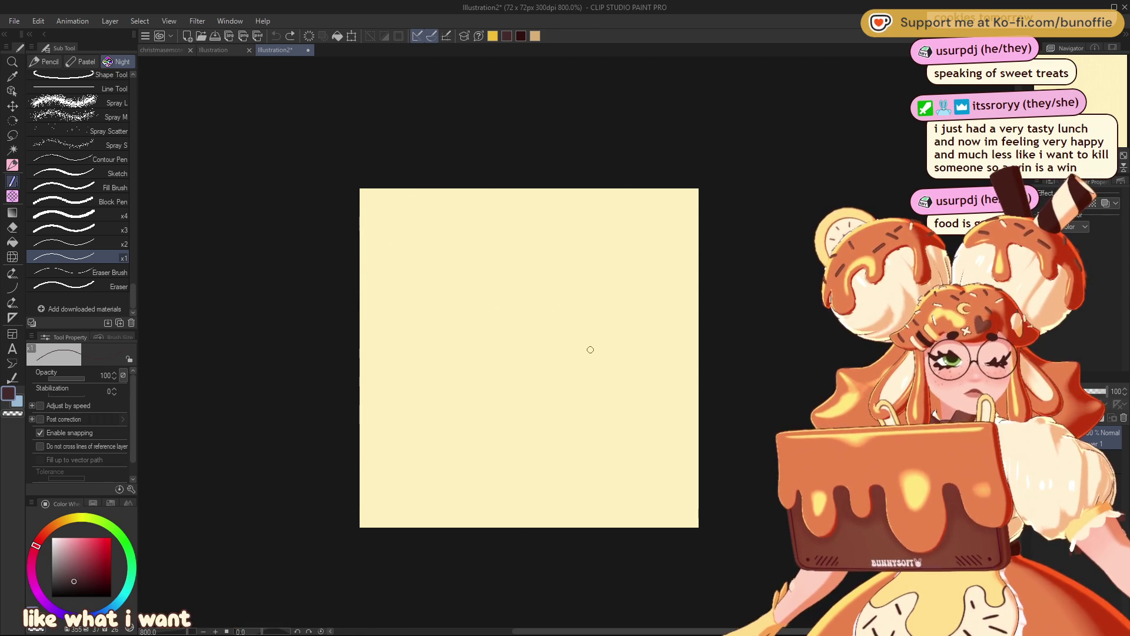
{"action": "left_click", "coordinate": [13, 318]}
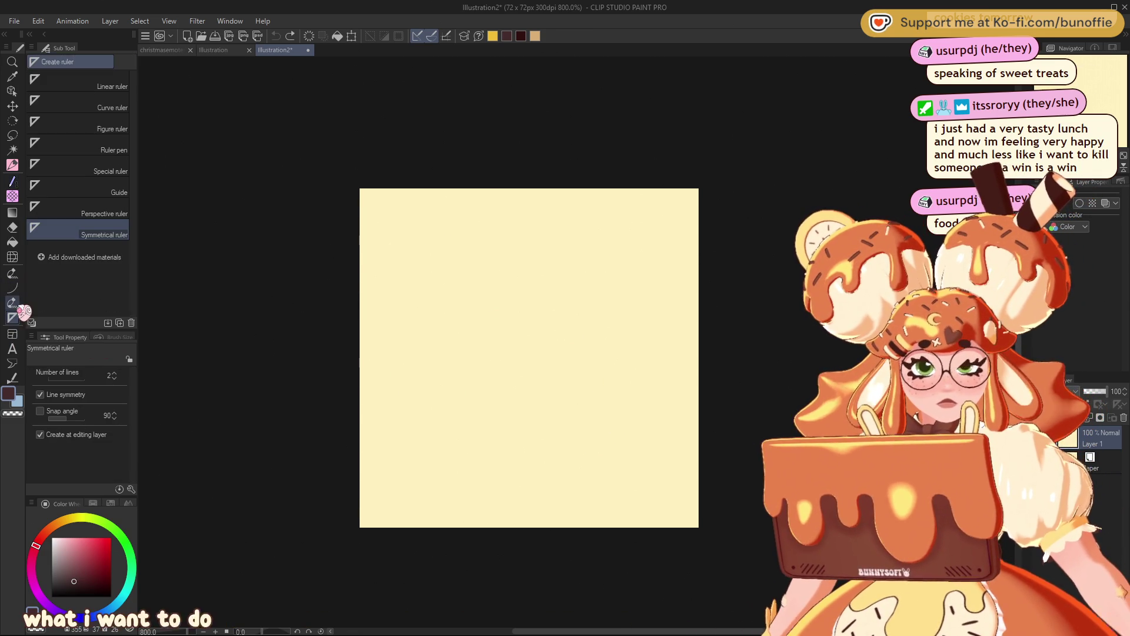
Step: Draw a vertical symmetry ruler and centre it horizontally on the canvas at X 37
{"action": "left_click_drag", "start_coordinate": [519, 426], "coordinate": [519, 496]}
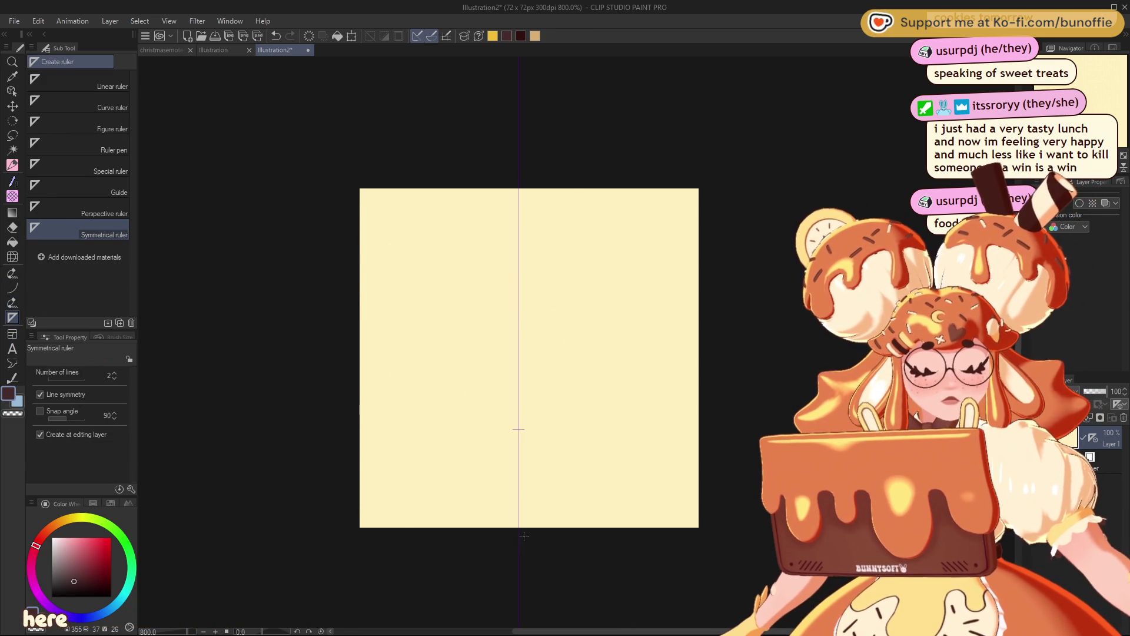
{"action": "key", "text": "w"}
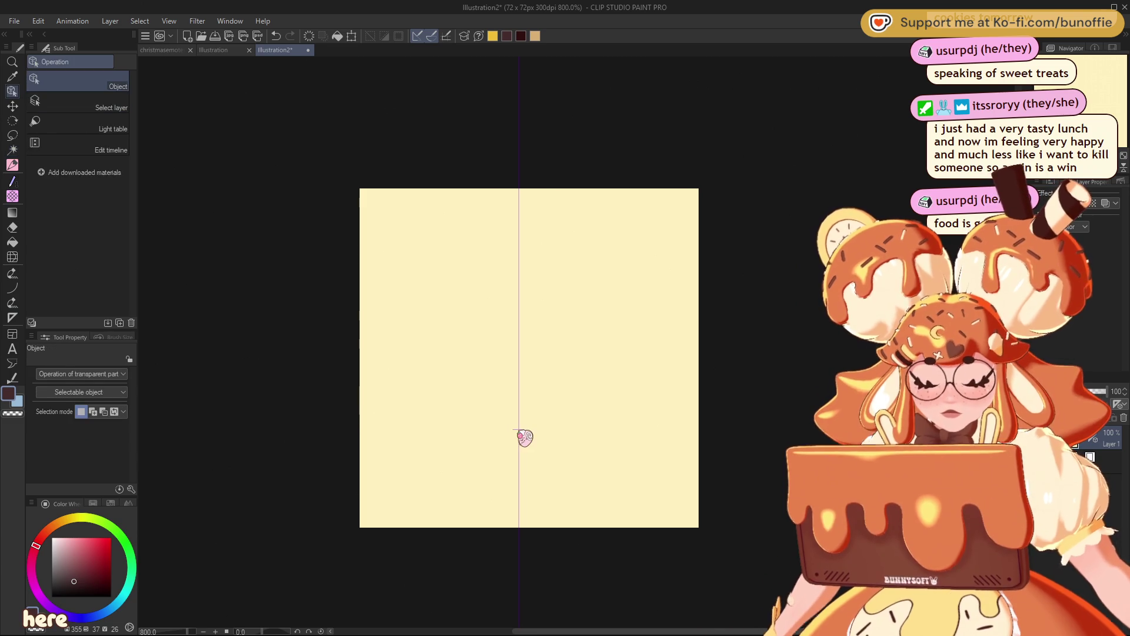
{"action": "key", "text": "o"}
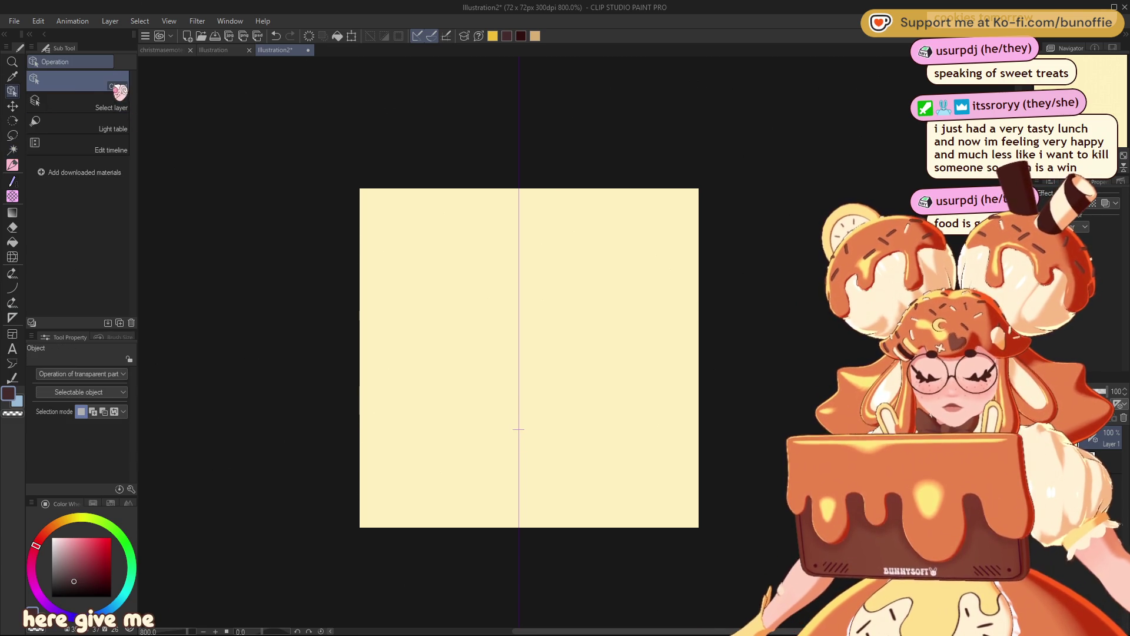
{"action": "left_click", "coordinate": [519, 428]}
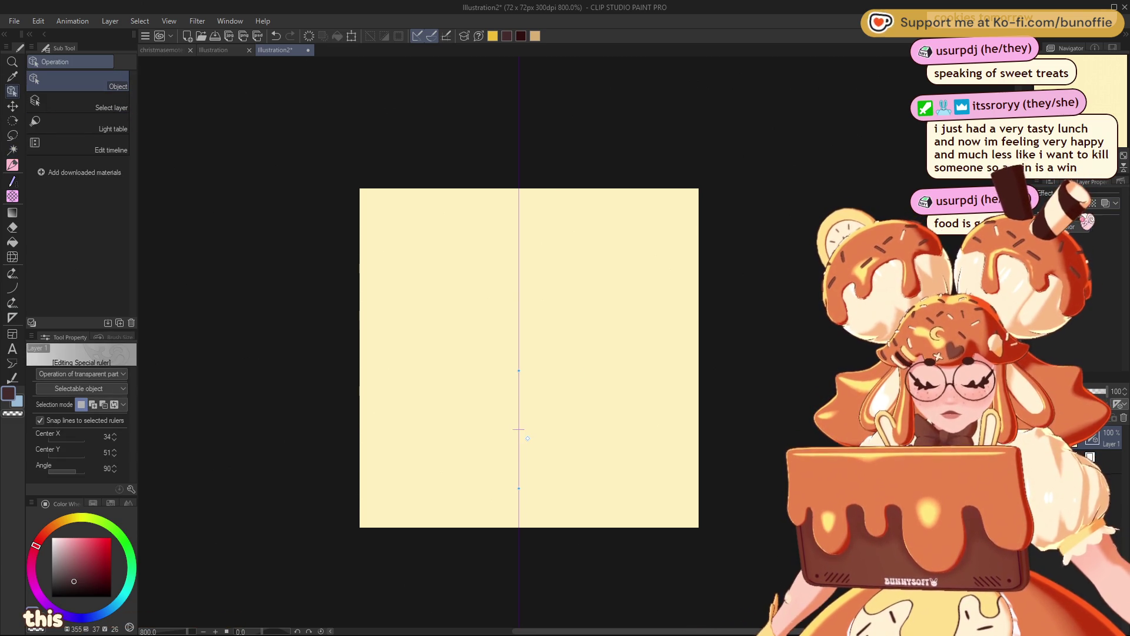
{"action": "left_click", "coordinate": [1048, 182]}
{"action": "left_click", "coordinate": [1099, 231]}
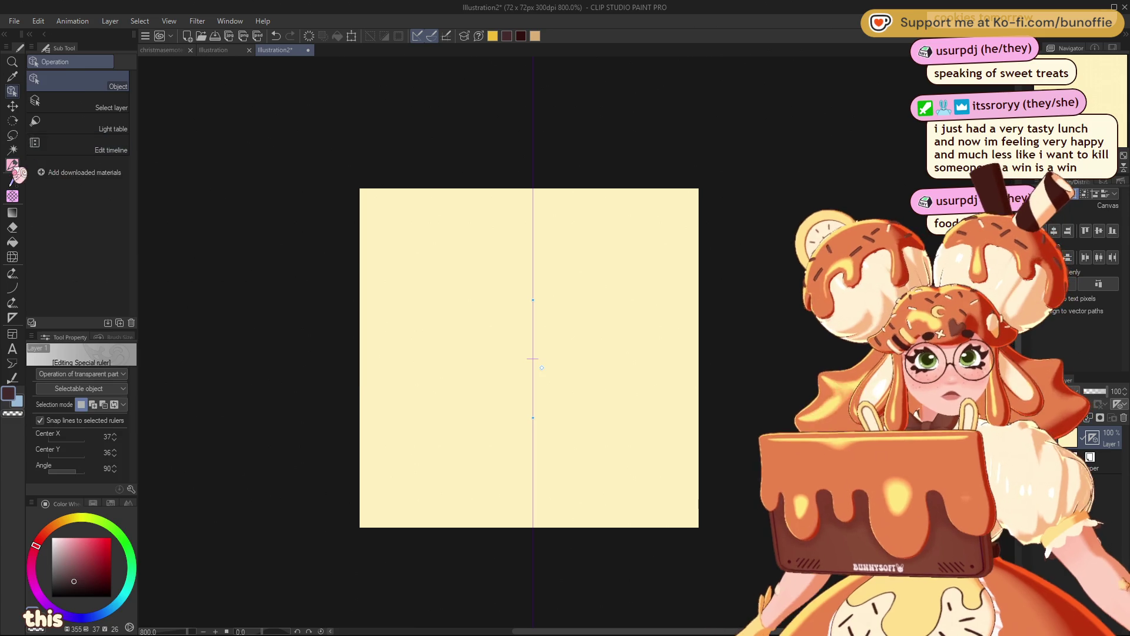
{"action": "left_click", "coordinate": [12, 165]}
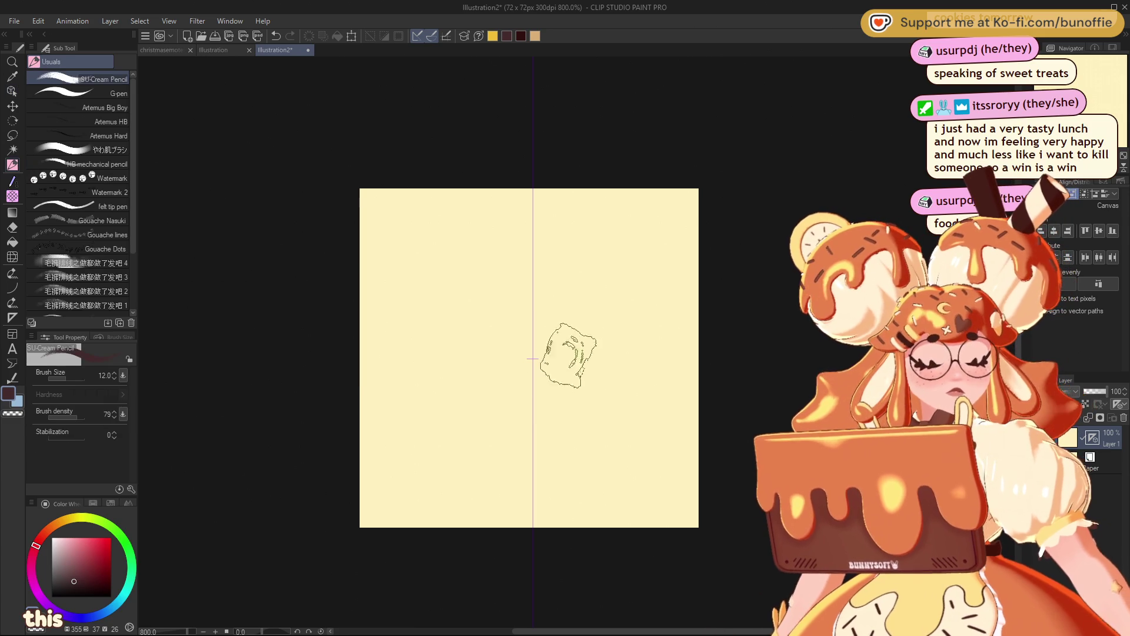
Step: With the pixel pencil, draw mirrored side curves, lower lobes and a loop around the dome
{"action": "left_click", "coordinate": [12, 181]}
{"action": "mouse_move", "coordinate": [514, 368]}
{"action": "left_mouse_down"}
{"action": "mouse_move", "coordinate": [498, 370]}
{"action": "mouse_move", "coordinate": [462, 269]}
{"action": "mouse_move", "coordinate": [532, 239]}
{"action": "left_mouse_up"}
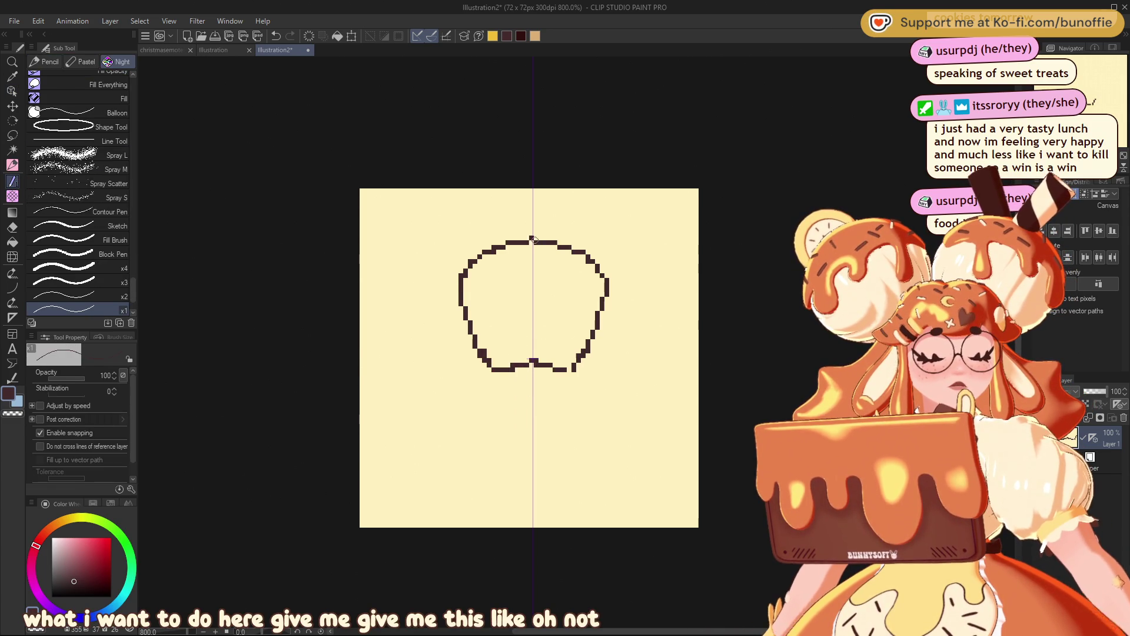
{"action": "mouse_move", "coordinate": [459, 285]}
{"action": "left_mouse_down"}
{"action": "mouse_move", "coordinate": [403, 337]}
{"action": "mouse_move", "coordinate": [397, 382]}
{"action": "mouse_move", "coordinate": [442, 399]}
{"action": "mouse_move", "coordinate": [498, 362]}
{"action": "left_mouse_up"}
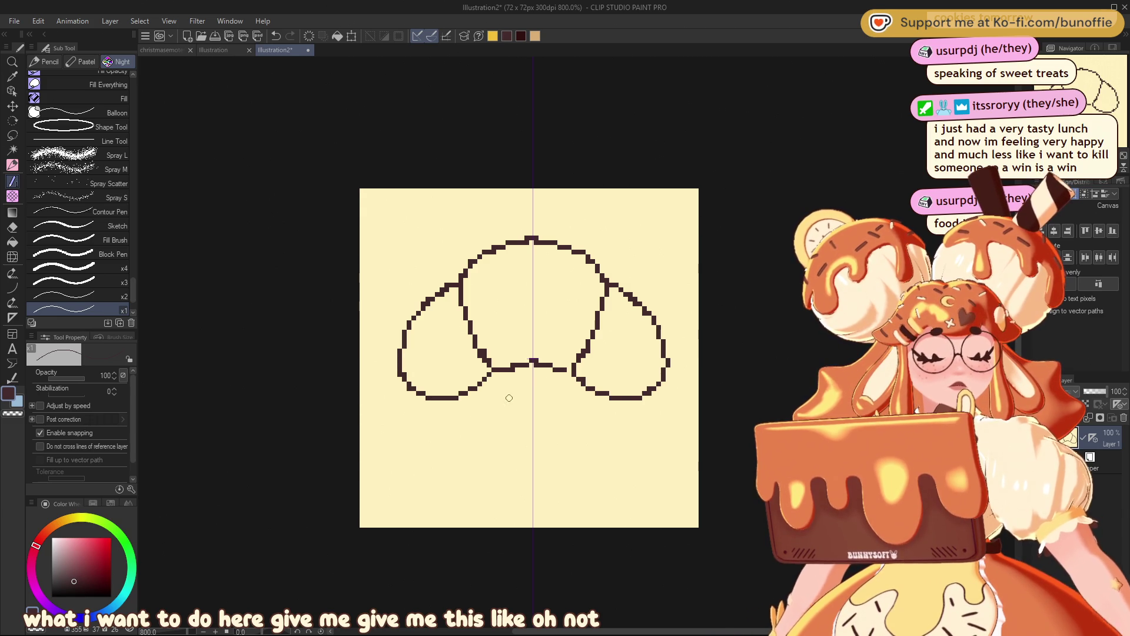
{"action": "left_click_drag", "start_coordinate": [465, 433], "coordinate": [408, 411]}
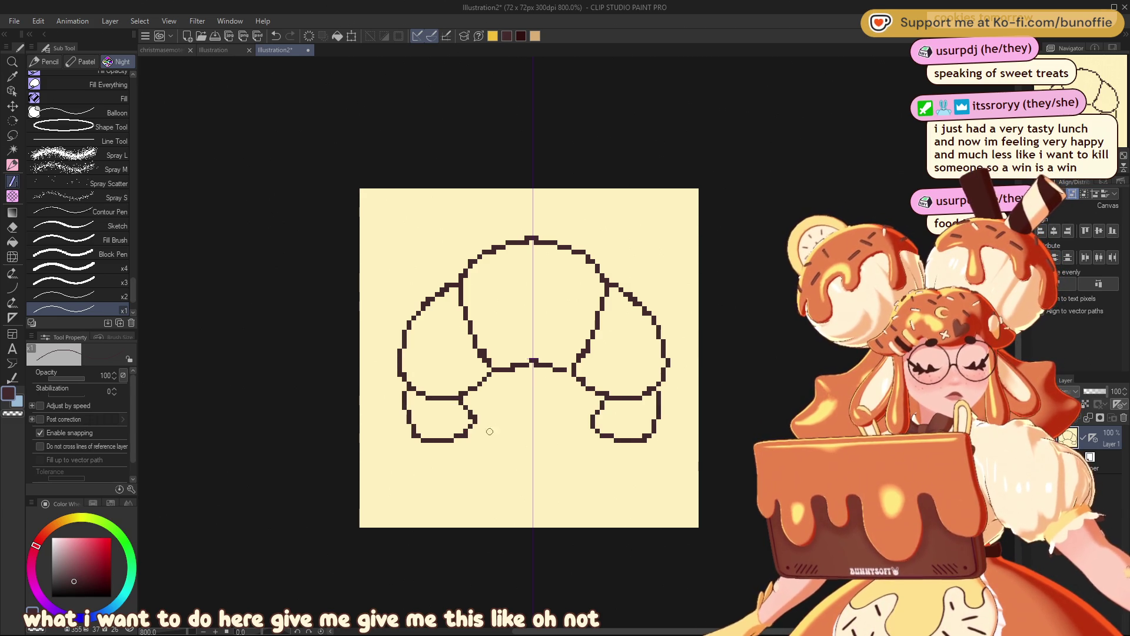
{"action": "mouse_move", "coordinate": [494, 426]}
{"action": "left_mouse_down"}
{"action": "mouse_move", "coordinate": [507, 462]}
{"action": "mouse_move", "coordinate": [433, 448]}
{"action": "mouse_move", "coordinate": [508, 426]}
{"action": "mouse_move", "coordinate": [460, 464]}
{"action": "mouse_move", "coordinate": [432, 420]}
{"action": "left_mouse_up"}
Step: Undo the loop and retry the lower-left lobe strokes, undoing each attempt
{"action": "key", "text": "ctrl+z"}
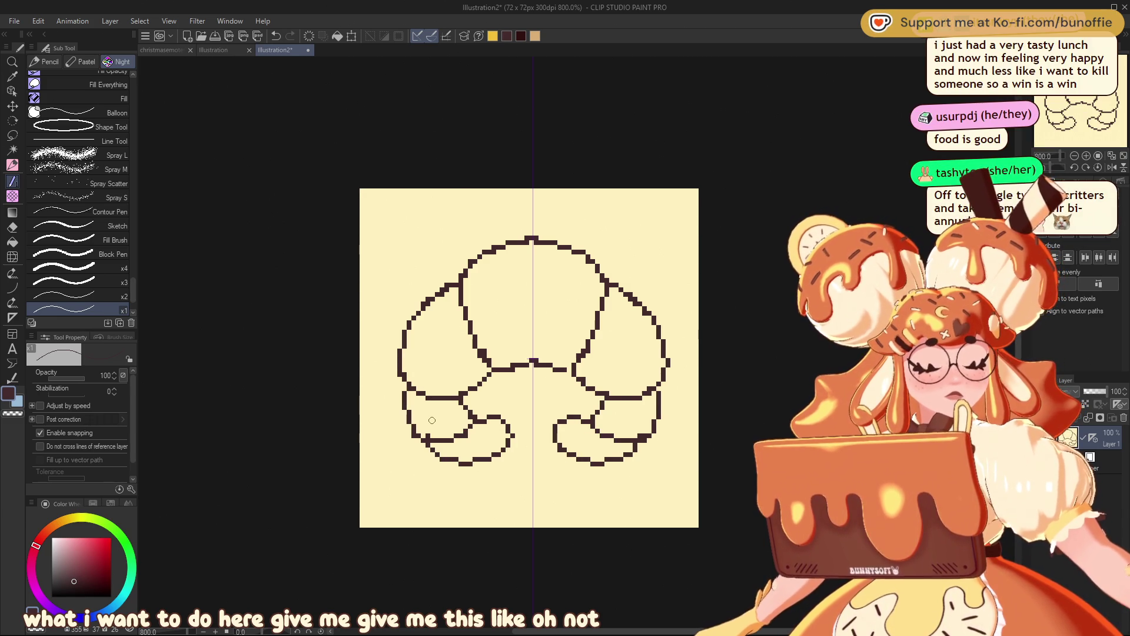
{"action": "key", "text": "ctrl+z"}
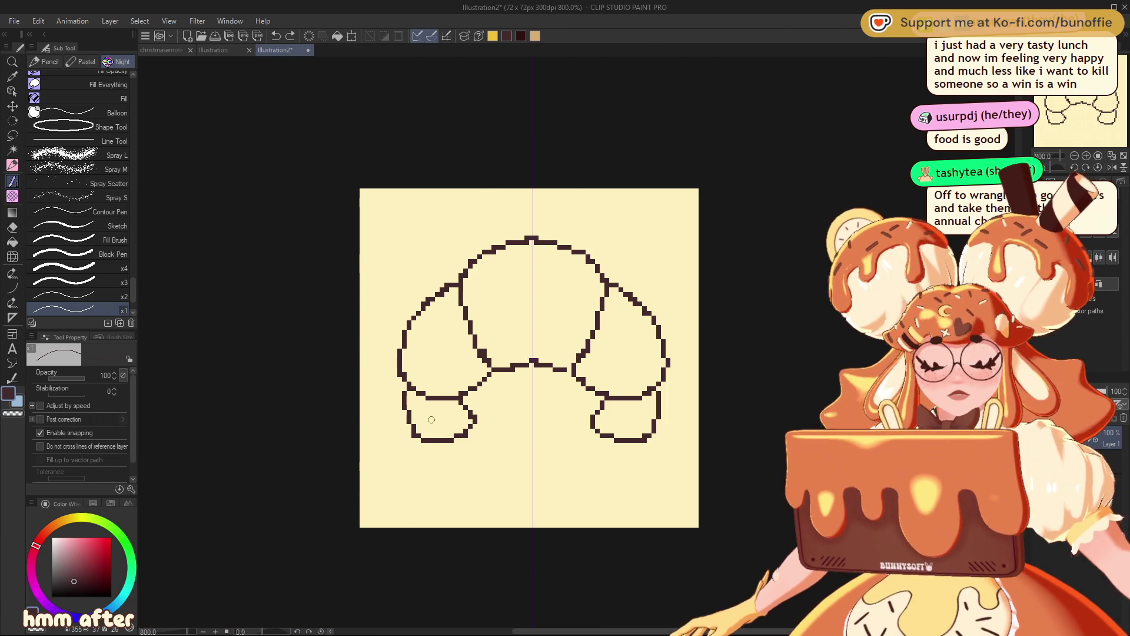
{"action": "mouse_move", "coordinate": [473, 419]}
{"action": "left_mouse_down"}
{"action": "mouse_move", "coordinate": [500, 424]}
{"action": "mouse_move", "coordinate": [427, 442]}
{"action": "left_mouse_up"}
{"action": "key", "text": "ctrl+z"}
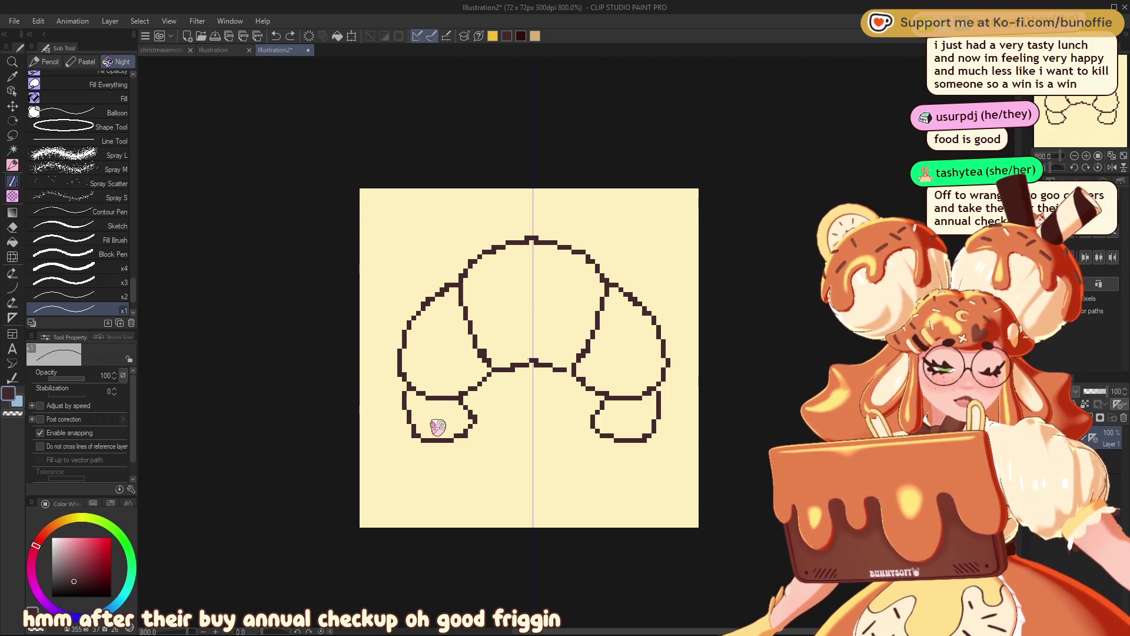
{"action": "key", "text": "ctrl+z"}
{"action": "mouse_move", "coordinate": [481, 386]}
{"action": "left_mouse_down"}
{"action": "mouse_move", "coordinate": [493, 423]}
{"action": "mouse_move", "coordinate": [408, 389]}
{"action": "mouse_move", "coordinate": [430, 447]}
{"action": "mouse_move", "coordinate": [465, 451]}
{"action": "mouse_move", "coordinate": [478, 388]}
{"action": "left_mouse_up"}
{"action": "key", "text": "ctrl+z"}
{"action": "key", "text": "ctrl+z"}
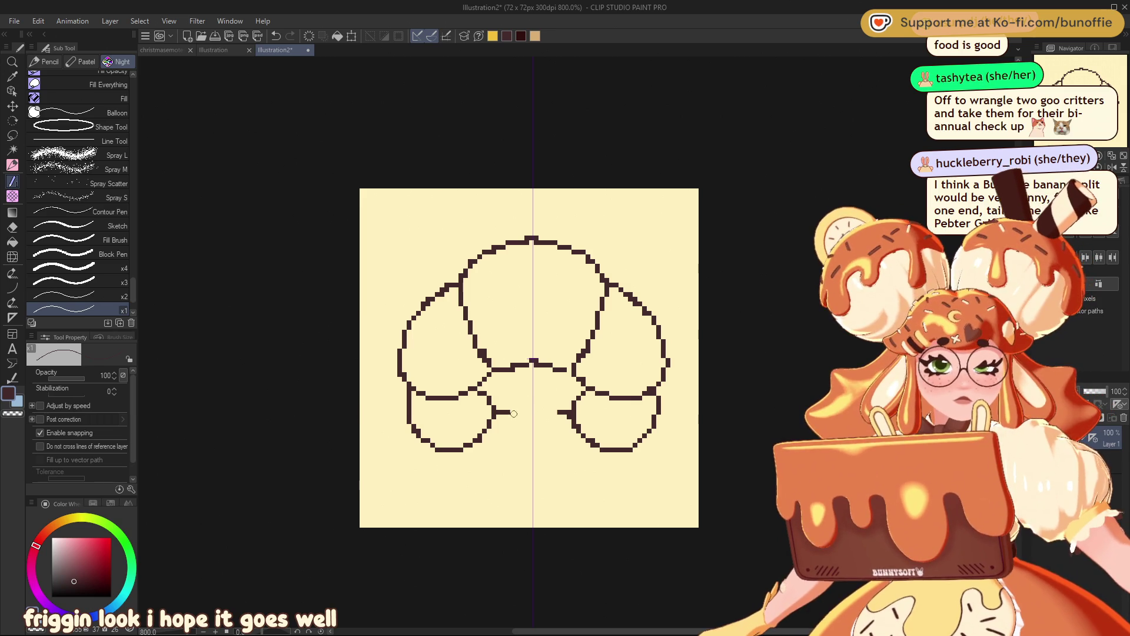
Step: Extend a curve down from the lower lobes, then undo until the canvas is blank
{"action": "left_click_drag", "start_coordinate": [513, 414], "coordinate": [493, 455]}
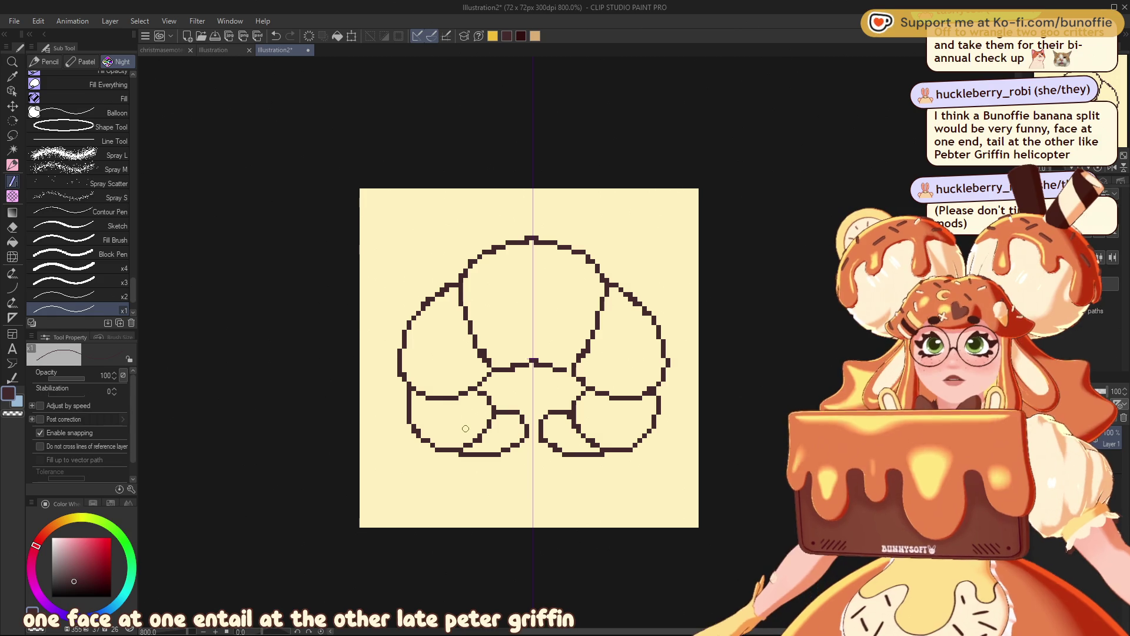
{"action": "key", "text": "ctrl+z"}
{"action": "key", "text": "ctrl+z"}
{"action": "key", "text": "ctrl+z"}
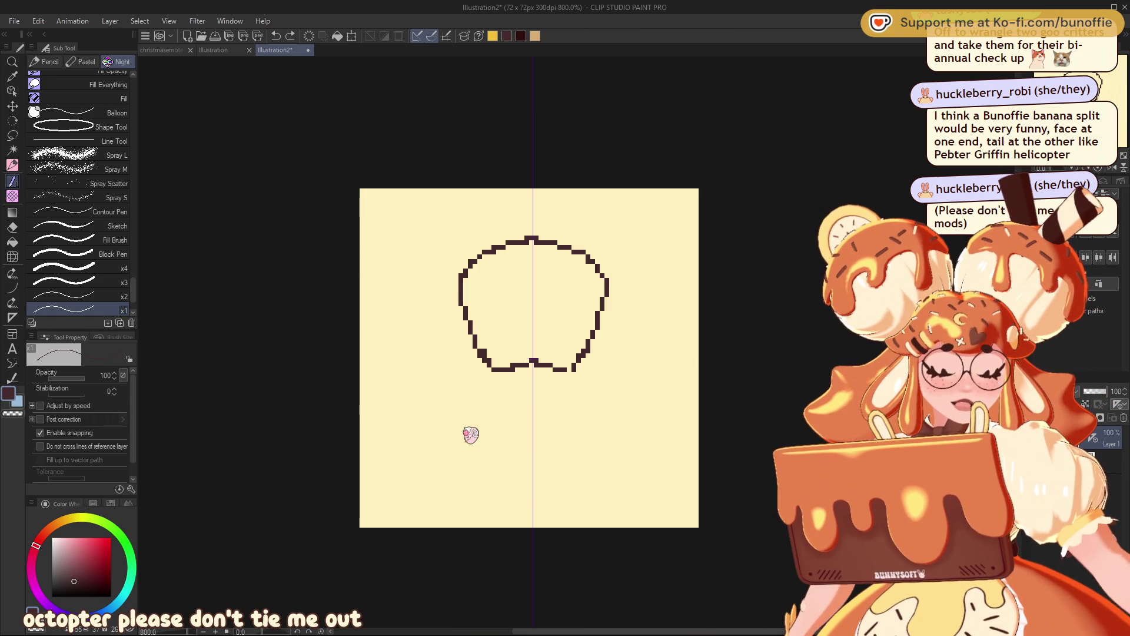
{"action": "key", "text": "ctrl+z"}
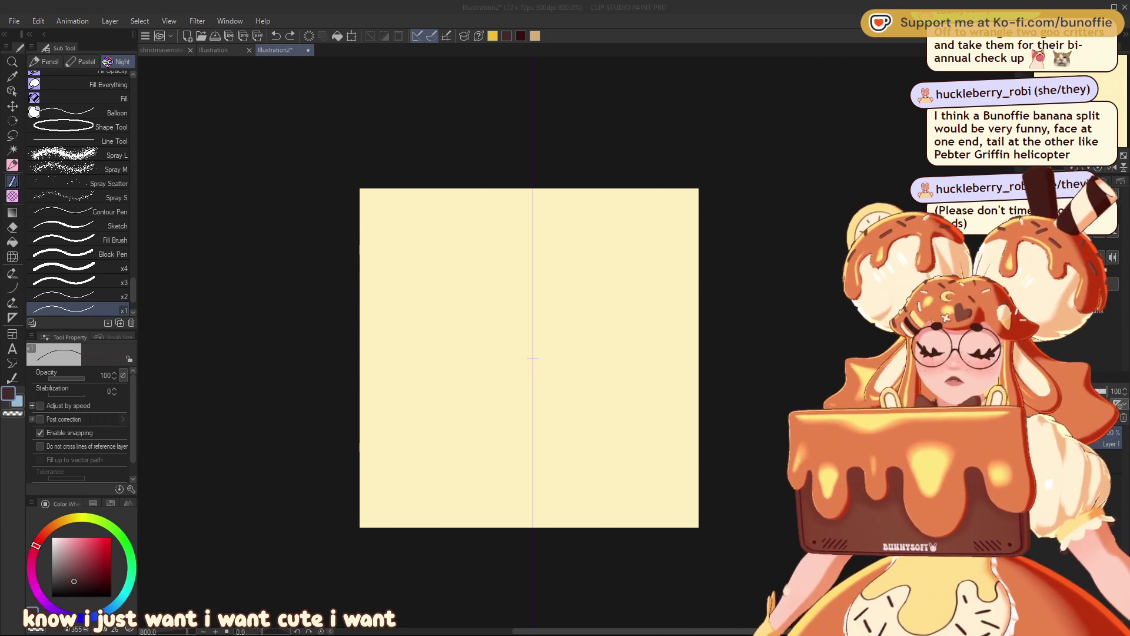
Step: Draw the mirrored bowl sides, the bottom curve and a short rim line at the top
{"action": "left_click", "coordinate": [400, 375]}
{"action": "left_click_drag", "start_coordinate": [376, 358], "coordinate": [408, 440]}
{"action": "mouse_move", "coordinate": [378, 380]}
{"action": "left_mouse_down"}
{"action": "mouse_move", "coordinate": [414, 453]}
{"action": "mouse_move", "coordinate": [451, 477]}
{"action": "mouse_move", "coordinate": [533, 491]}
{"action": "left_mouse_up"}
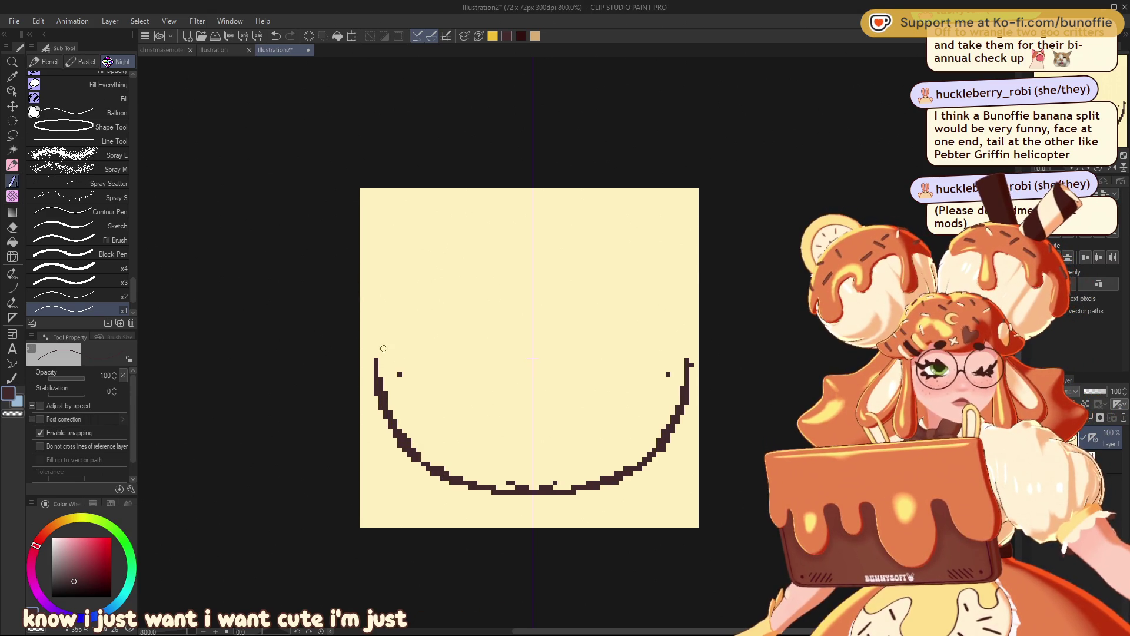
{"action": "left_click", "coordinate": [381, 356]}
{"action": "mouse_move", "coordinate": [383, 357]}
{"action": "left_mouse_down"}
{"action": "mouse_move", "coordinate": [532, 365]}
{"action": "mouse_move", "coordinate": [476, 320]}
{"action": "mouse_move", "coordinate": [530, 281]}
{"action": "mouse_move", "coordinate": [498, 295]}
{"action": "mouse_move", "coordinate": [468, 357]}
{"action": "left_mouse_up"}
Step: Draw two mirrored scoop outlines above the bowl and a foot base joining the legs
{"action": "mouse_move", "coordinate": [512, 274]}
{"action": "left_mouse_down"}
{"action": "mouse_move", "coordinate": [386, 327]}
{"action": "mouse_move", "coordinate": [388, 355]}
{"action": "mouse_move", "coordinate": [442, 259]}
{"action": "left_mouse_up"}
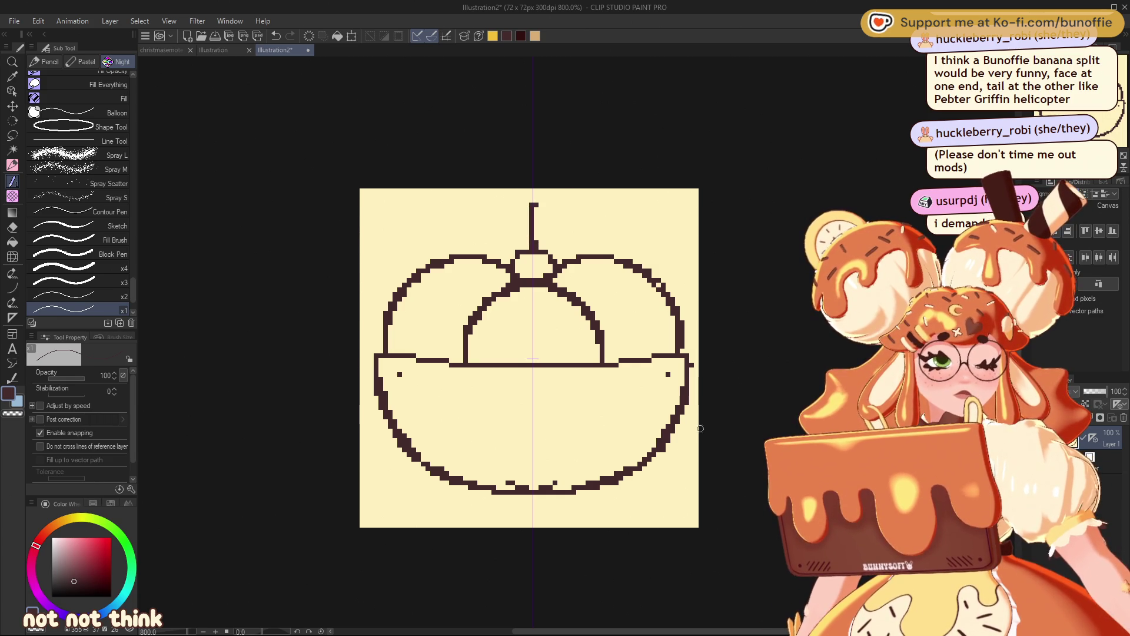
{"action": "key", "text": "ctrl+z"}
{"action": "key", "text": "ctrl+z"}
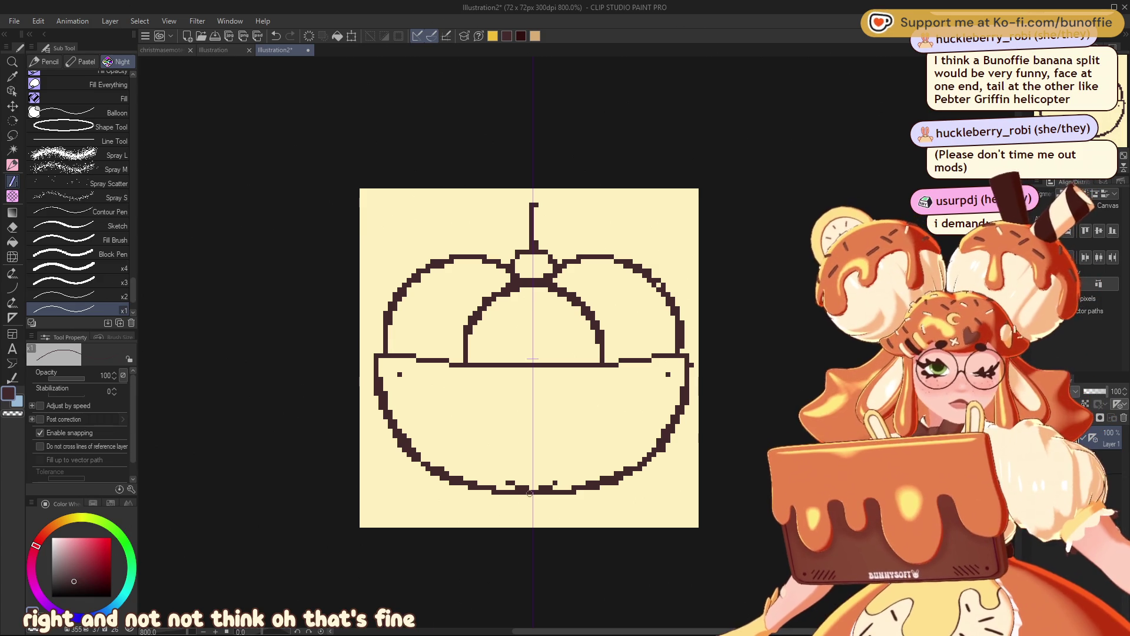
{"action": "left_click_drag", "start_coordinate": [564, 509], "coordinate": [503, 514]}
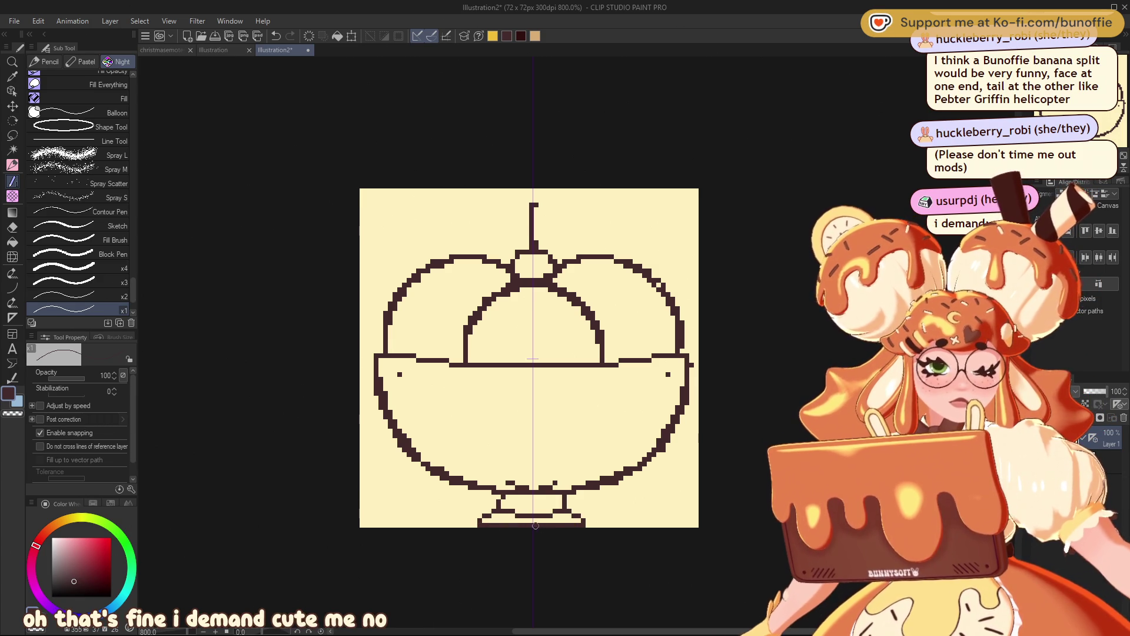
Step: Add the inner bowl lines along the side, bottom and rim, and thicken the scoop's upper-left curve
{"action": "mouse_move", "coordinate": [400, 366]}
{"action": "left_mouse_down"}
{"action": "mouse_move", "coordinate": [389, 380]}
{"action": "mouse_move", "coordinate": [416, 427]}
{"action": "left_mouse_up"}
{"action": "left_click_drag", "start_coordinate": [459, 462], "coordinate": [596, 460]}
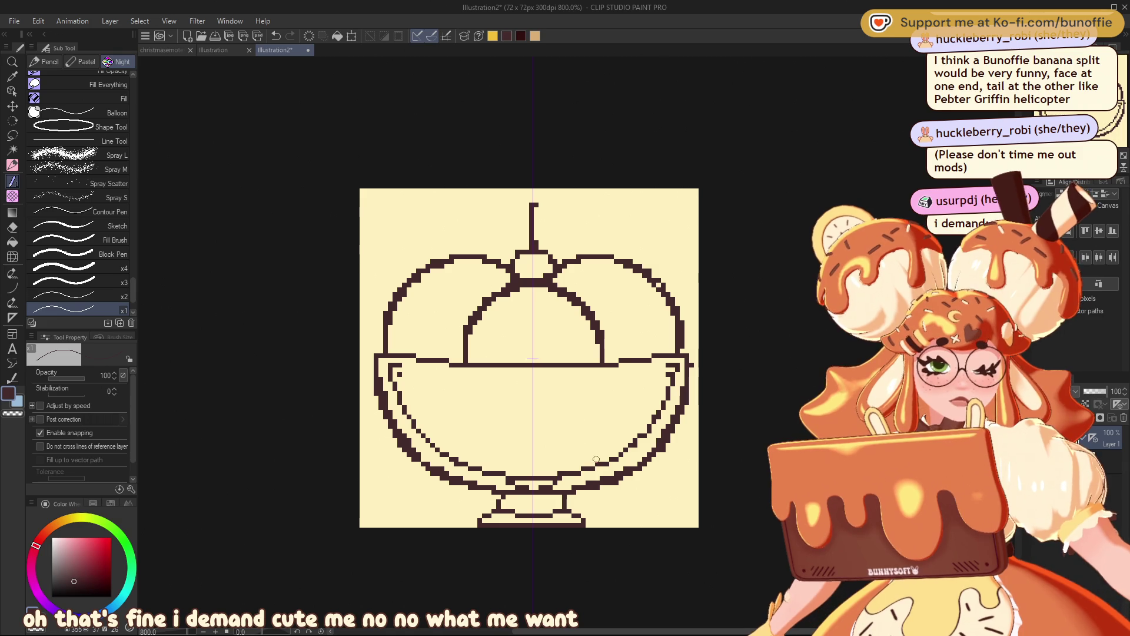
{"action": "left_click_drag", "start_coordinate": [471, 381], "coordinate": [591, 377]}
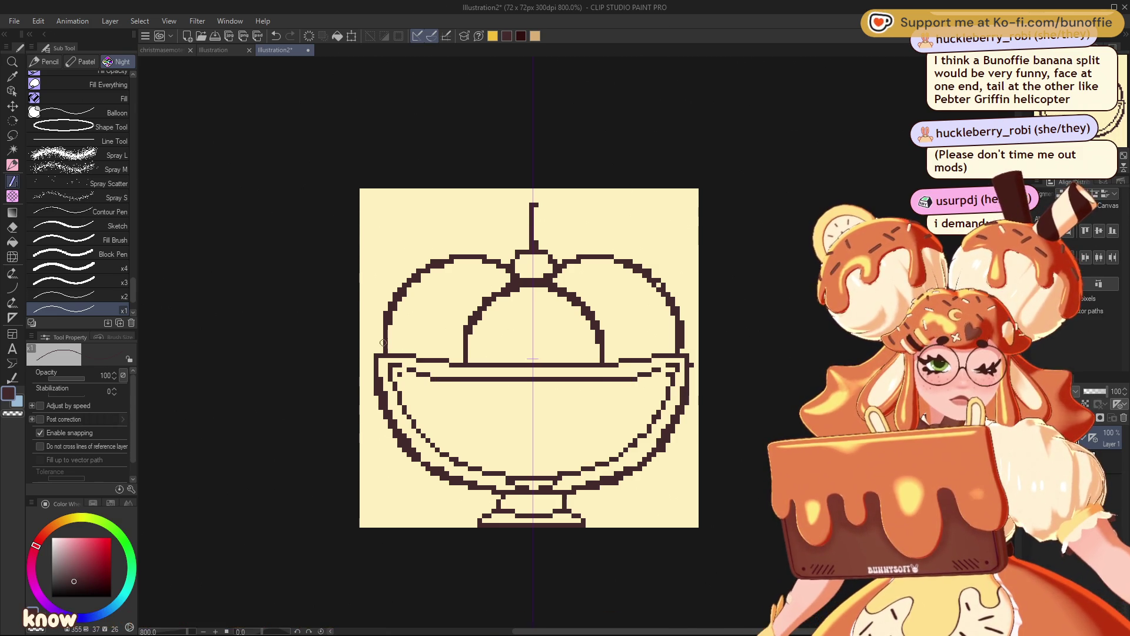
{"action": "left_click_drag", "start_coordinate": [386, 342], "coordinate": [372, 355]}
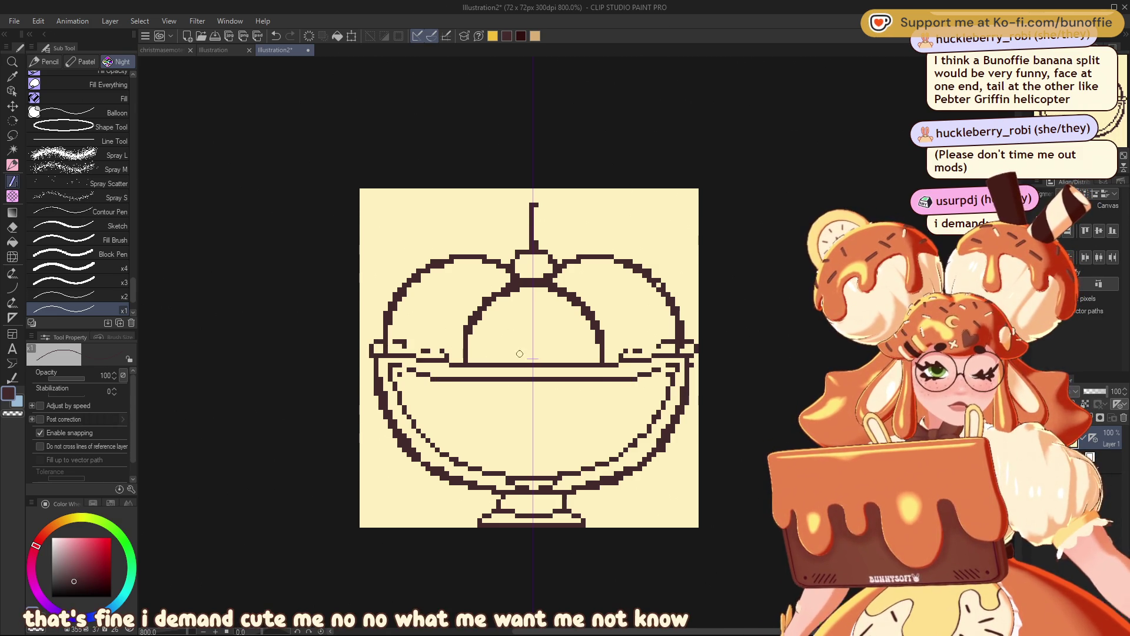
{"action": "mouse_move", "coordinate": [448, 258]}
{"action": "left_mouse_down"}
{"action": "mouse_move", "coordinate": [396, 286]}
{"action": "mouse_move", "coordinate": [499, 289]}
{"action": "mouse_move", "coordinate": [477, 325]}
{"action": "mouse_move", "coordinate": [532, 319]}
{"action": "left_mouse_up"}
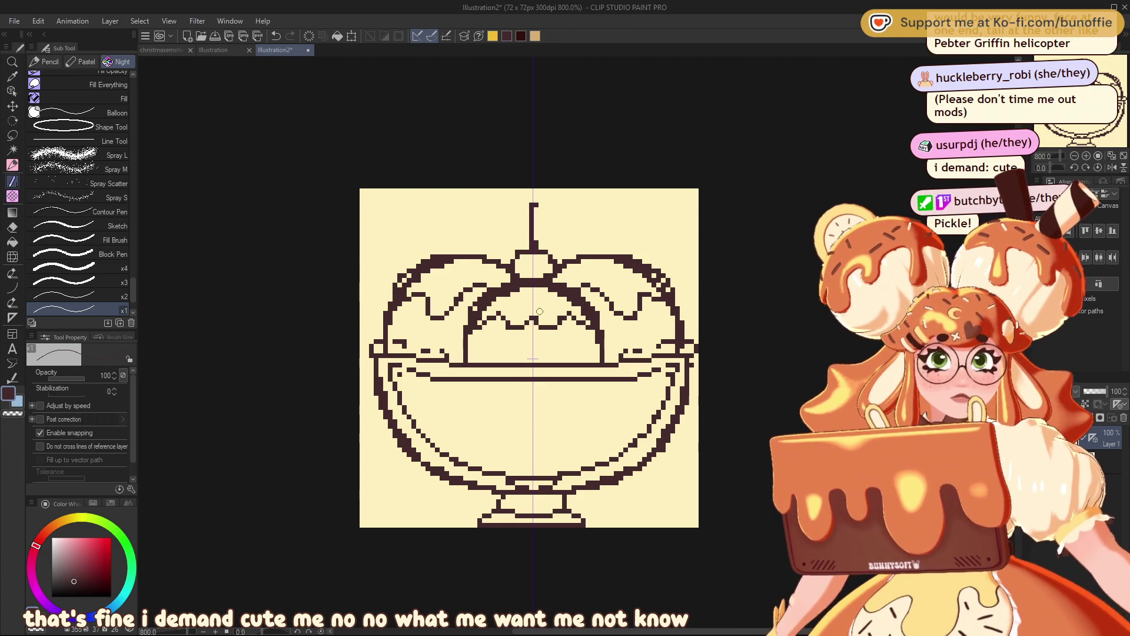
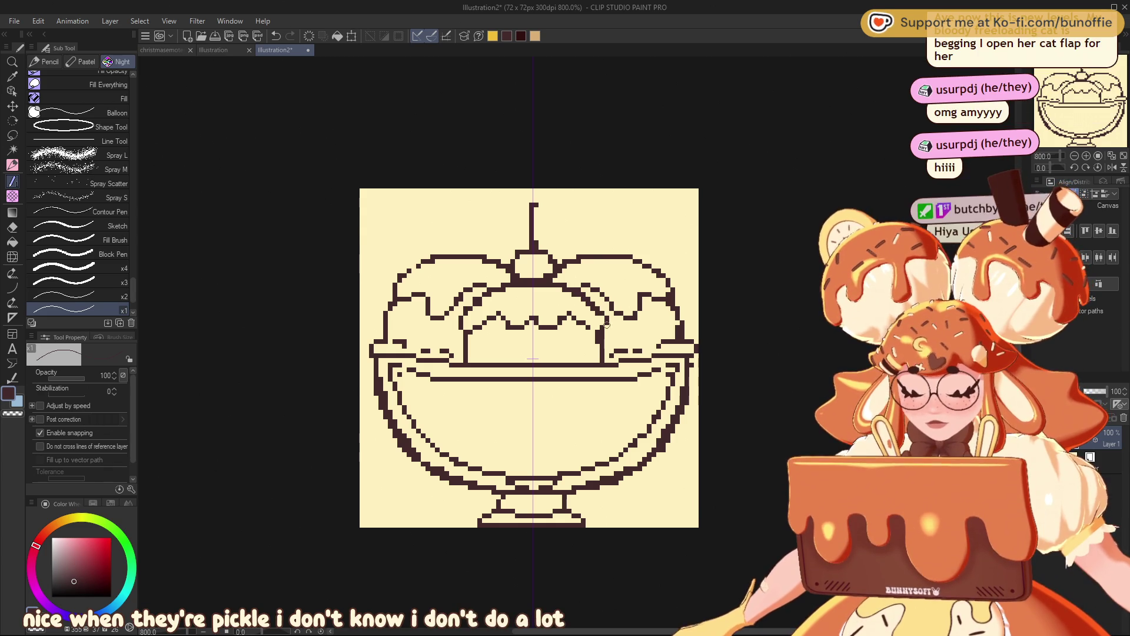
Step: Add a short dark pixel below the sundae's drip, then move to the Illustration canvas with the SU-Cream Pencil
{"action": "left_click_drag", "start_coordinate": [506, 327], "coordinate": [541, 327]}
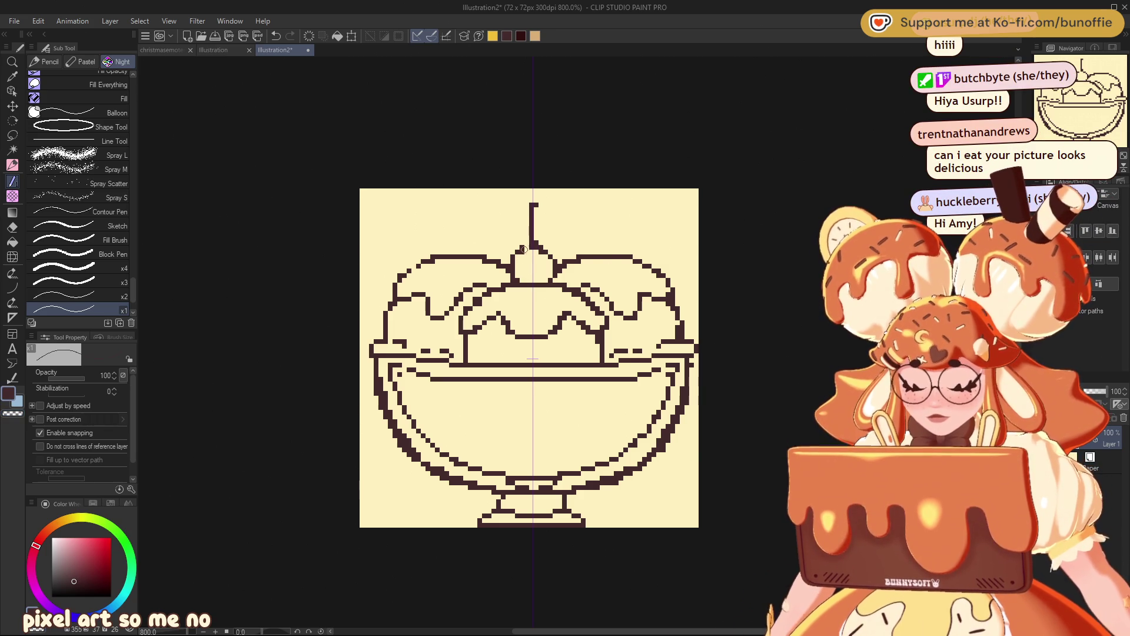
{"action": "key", "text": "c"}
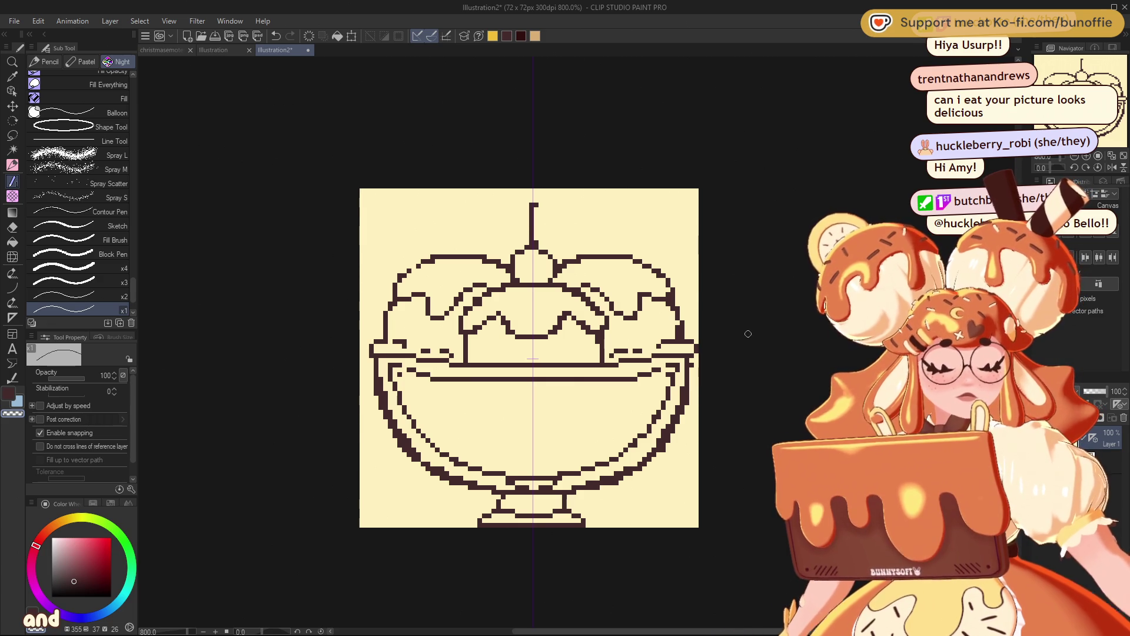
{"action": "left_click", "coordinate": [12, 165]}
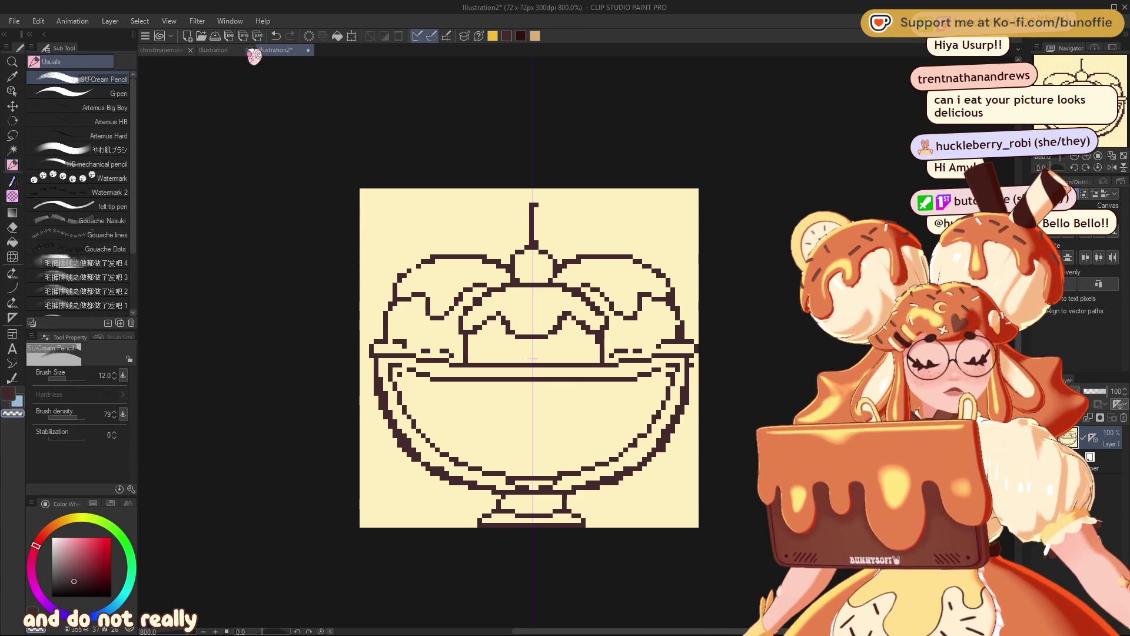
{"action": "left_click", "coordinate": [241, 50]}
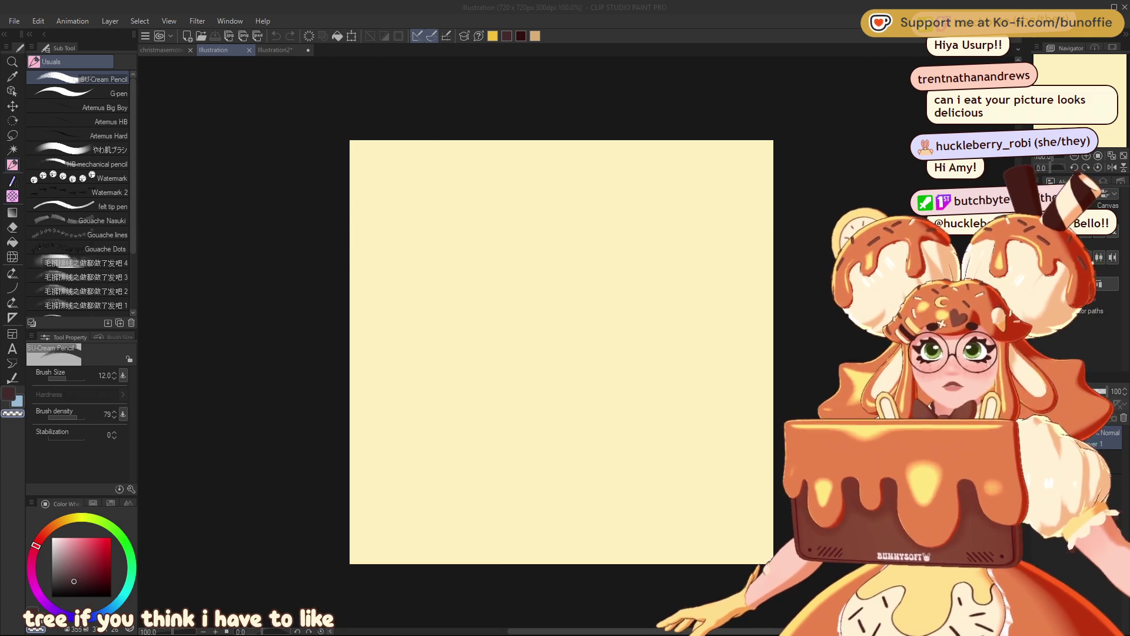
Step: Sketch the slanted wedge top of the cake slice, undoing two rough attempts
{"action": "left_click", "coordinate": [598, 189]}
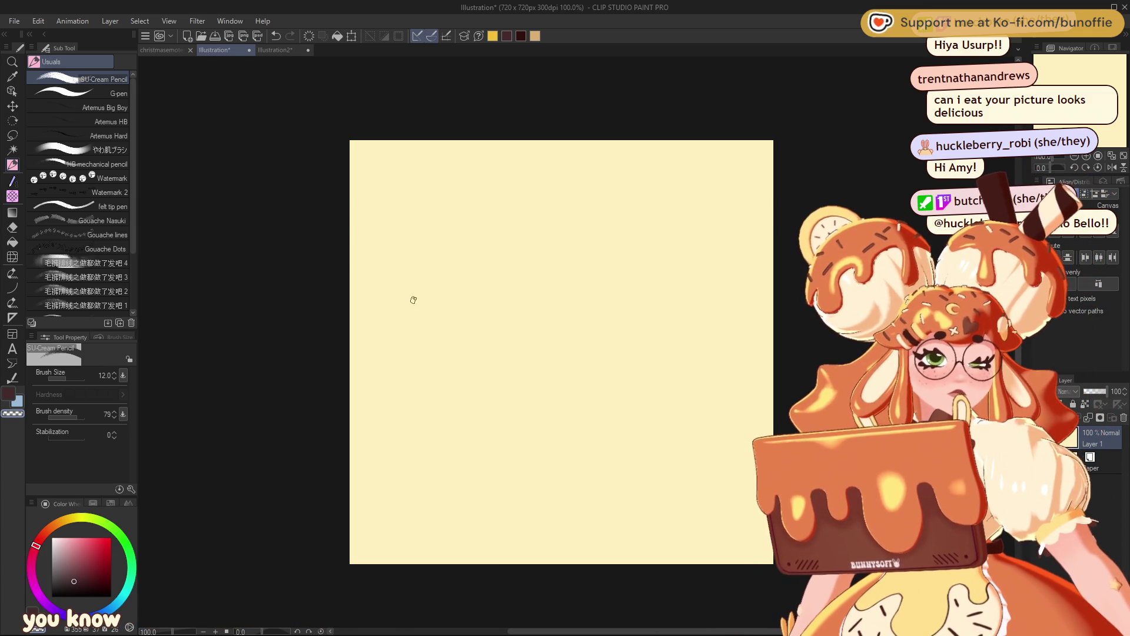
{"action": "mouse_move", "coordinate": [613, 178]}
{"action": "left_mouse_down"}
{"action": "mouse_move", "coordinate": [384, 293]}
{"action": "mouse_move", "coordinate": [563, 287]}
{"action": "mouse_move", "coordinate": [733, 256]}
{"action": "left_mouse_up"}
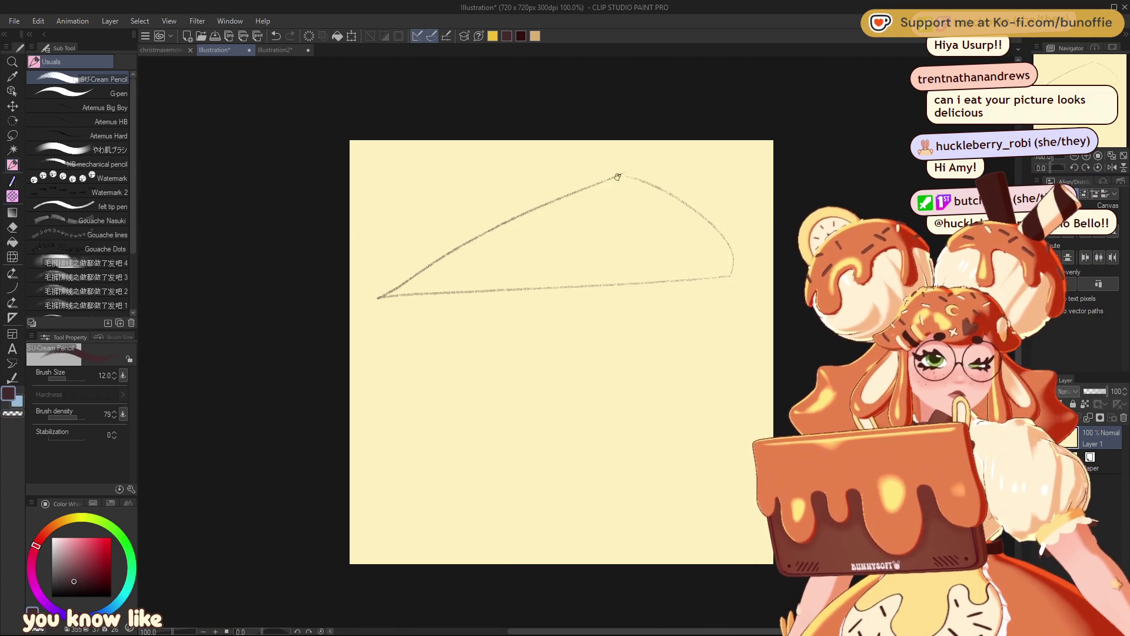
{"action": "mouse_move", "coordinate": [378, 297]}
{"action": "left_mouse_down"}
{"action": "mouse_move", "coordinate": [386, 519]}
{"action": "mouse_move", "coordinate": [710, 521]}
{"action": "left_mouse_up"}
{"action": "key", "text": "ctrl+z"}
{"action": "key", "text": "ctrl+z"}
{"action": "key", "text": "ctrl+z"}
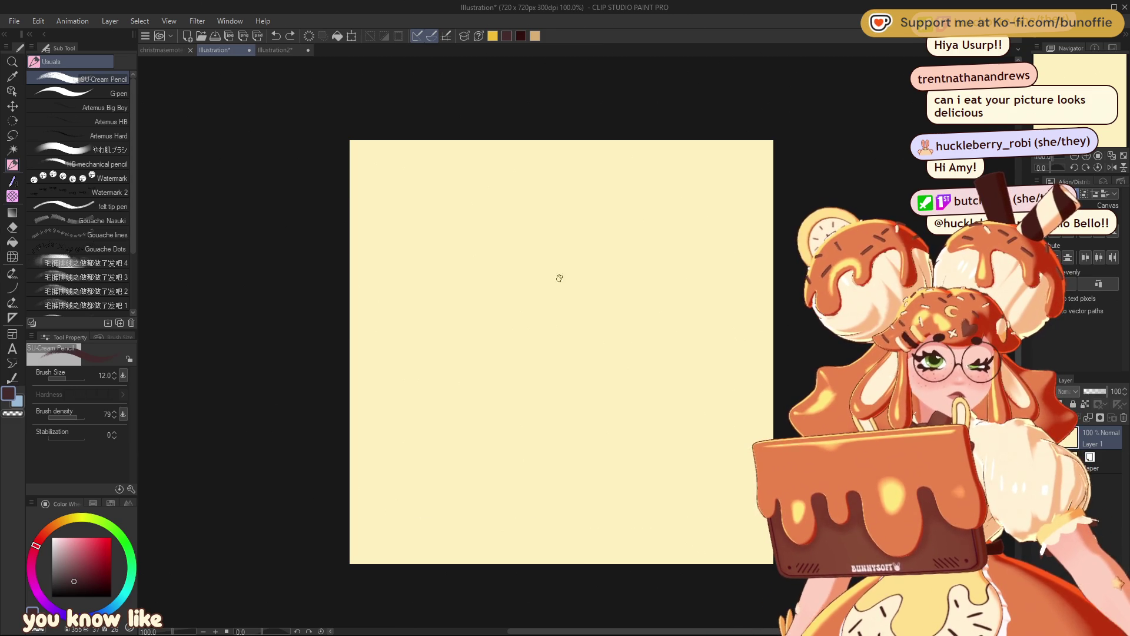
{"action": "mouse_move", "coordinate": [570, 201]}
{"action": "left_mouse_down"}
{"action": "mouse_move", "coordinate": [371, 328]}
{"action": "mouse_move", "coordinate": [724, 267]}
{"action": "left_mouse_up"}
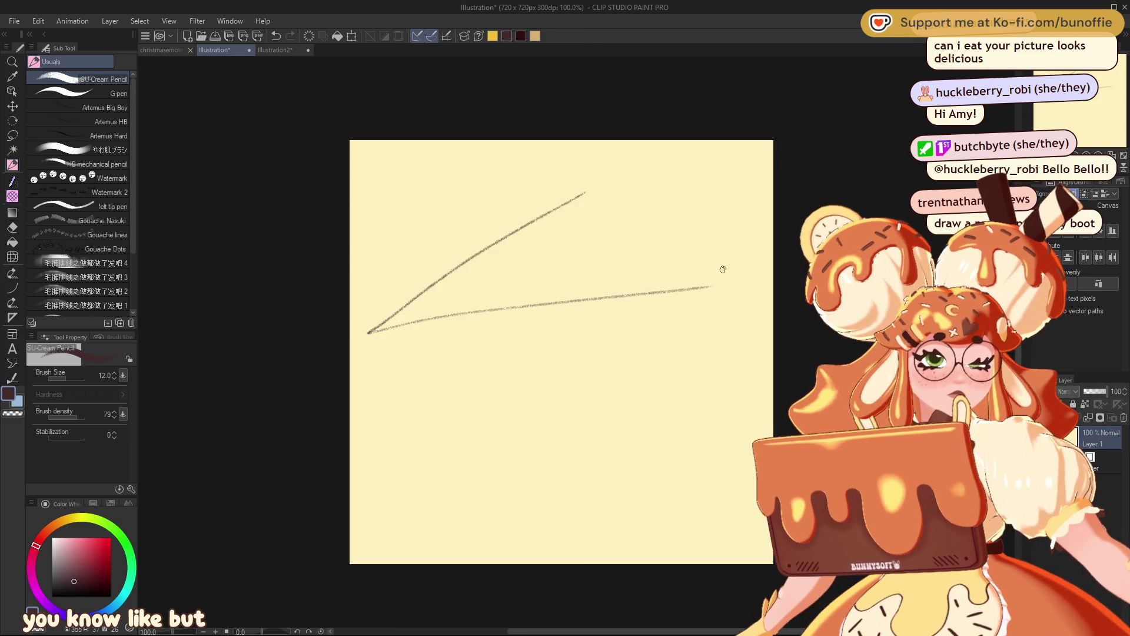
{"action": "key", "text": "ctrl+z"}
{"action": "mouse_move", "coordinate": [582, 180]}
{"action": "left_mouse_down"}
{"action": "mouse_move", "coordinate": [454, 257]}
{"action": "mouse_move", "coordinate": [454, 331]}
{"action": "mouse_move", "coordinate": [751, 332]}
{"action": "left_mouse_up"}
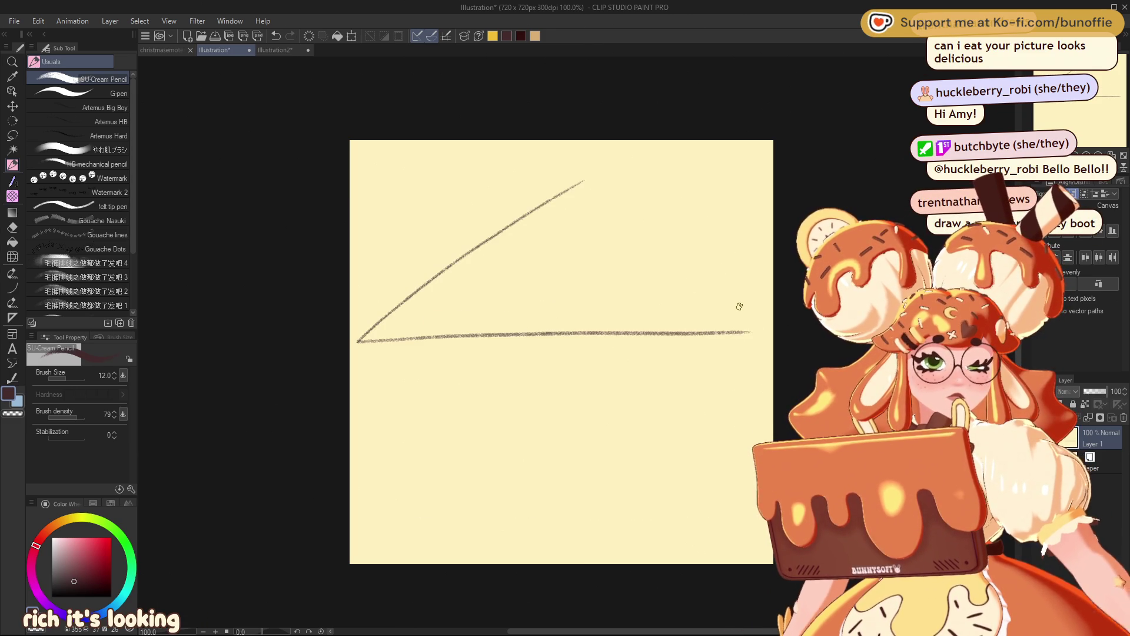
{"action": "left_click_drag", "start_coordinate": [583, 178], "coordinate": [758, 338]}
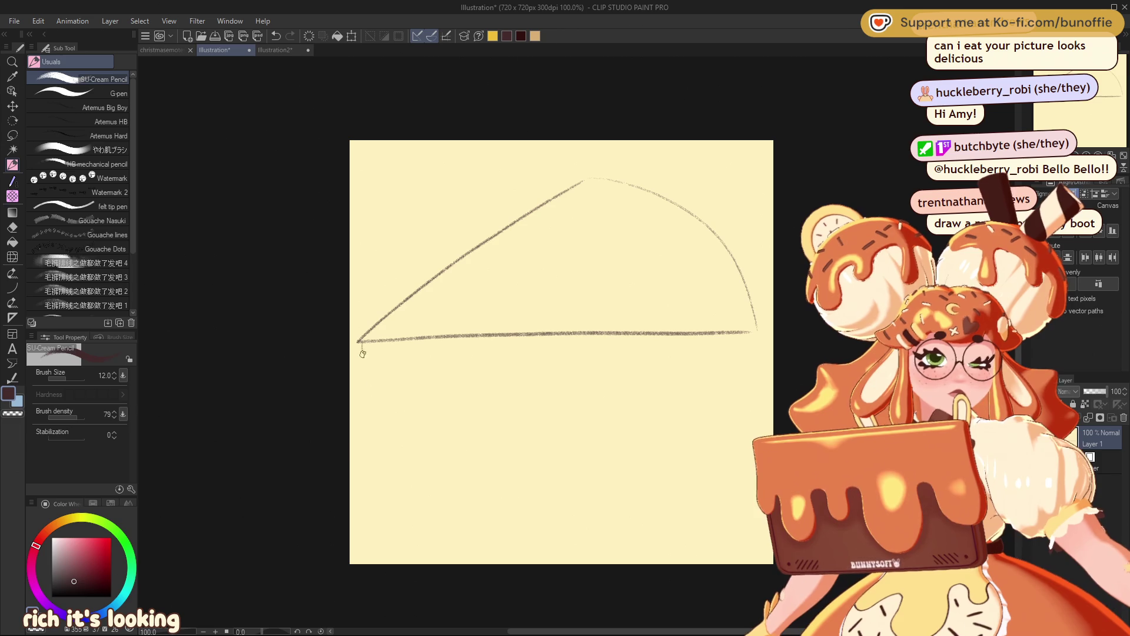
Step: Draw the slice's sides and bottom edge, two layer lines and a strawberry on top
{"action": "left_click_drag", "start_coordinate": [378, 525], "coordinate": [743, 532]}
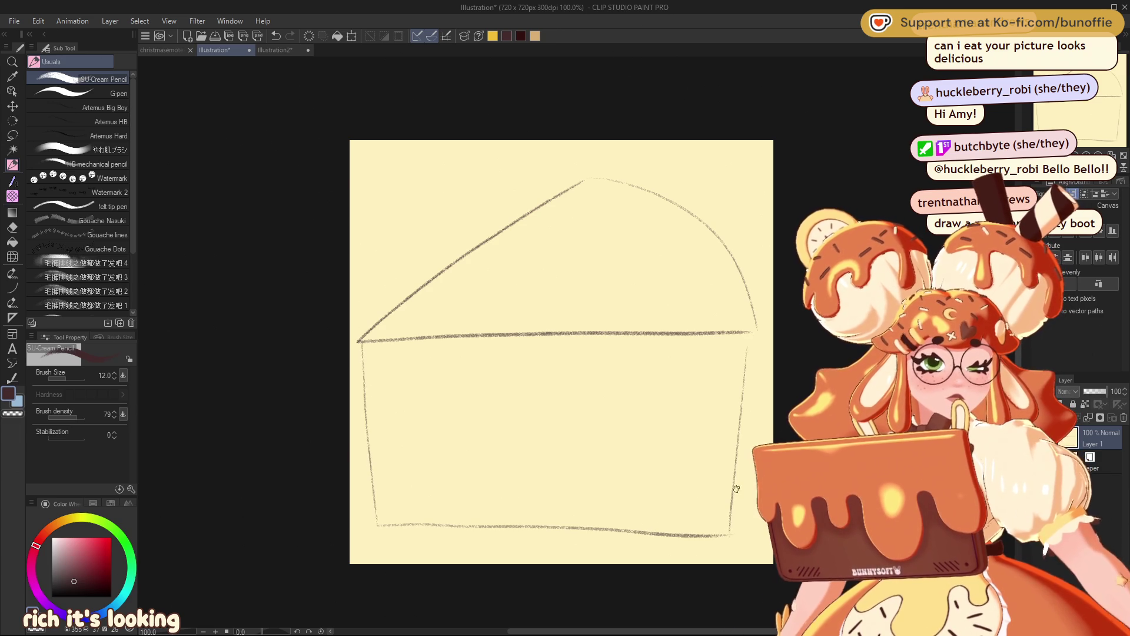
{"action": "left_click_drag", "start_coordinate": [357, 430], "coordinate": [753, 440]}
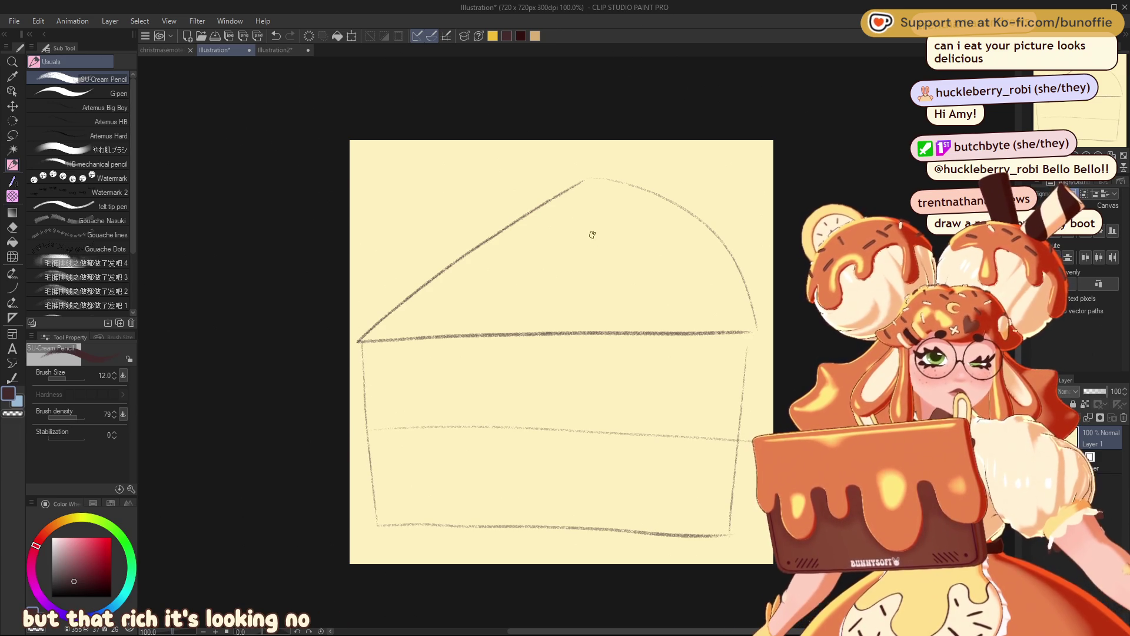
{"action": "mouse_move", "coordinate": [517, 282]}
{"action": "left_mouse_down"}
{"action": "mouse_move", "coordinate": [684, 222]}
{"action": "mouse_move", "coordinate": [529, 246]}
{"action": "left_mouse_up"}
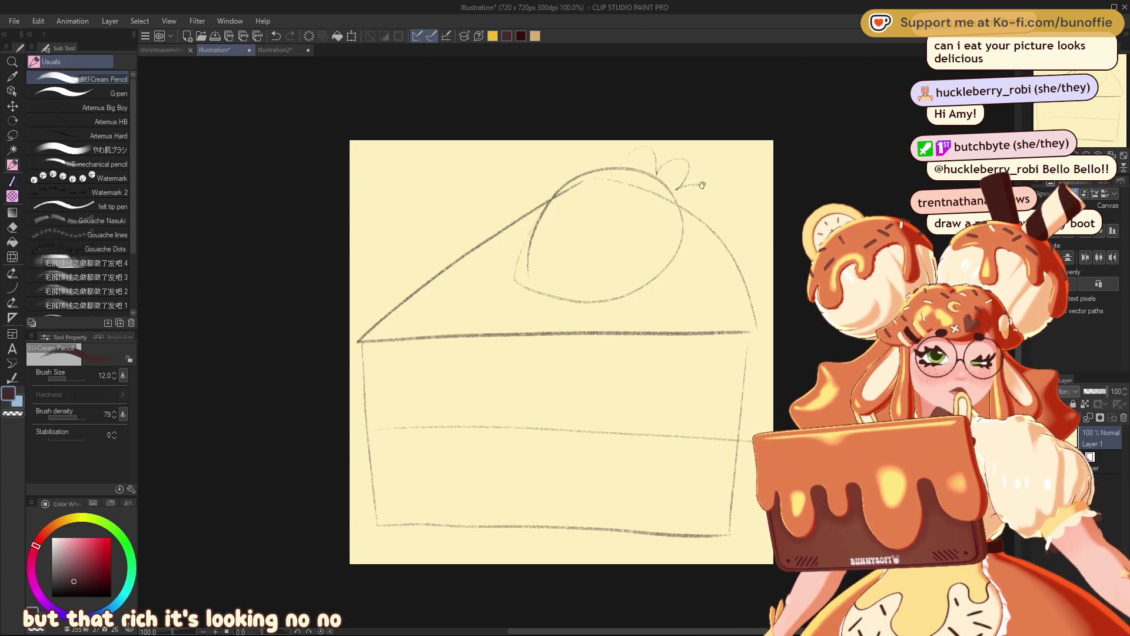
{"action": "mouse_move", "coordinate": [365, 434]}
{"action": "left_mouse_down"}
{"action": "mouse_move", "coordinate": [651, 449]}
{"action": "mouse_move", "coordinate": [739, 436]}
{"action": "left_mouse_up"}
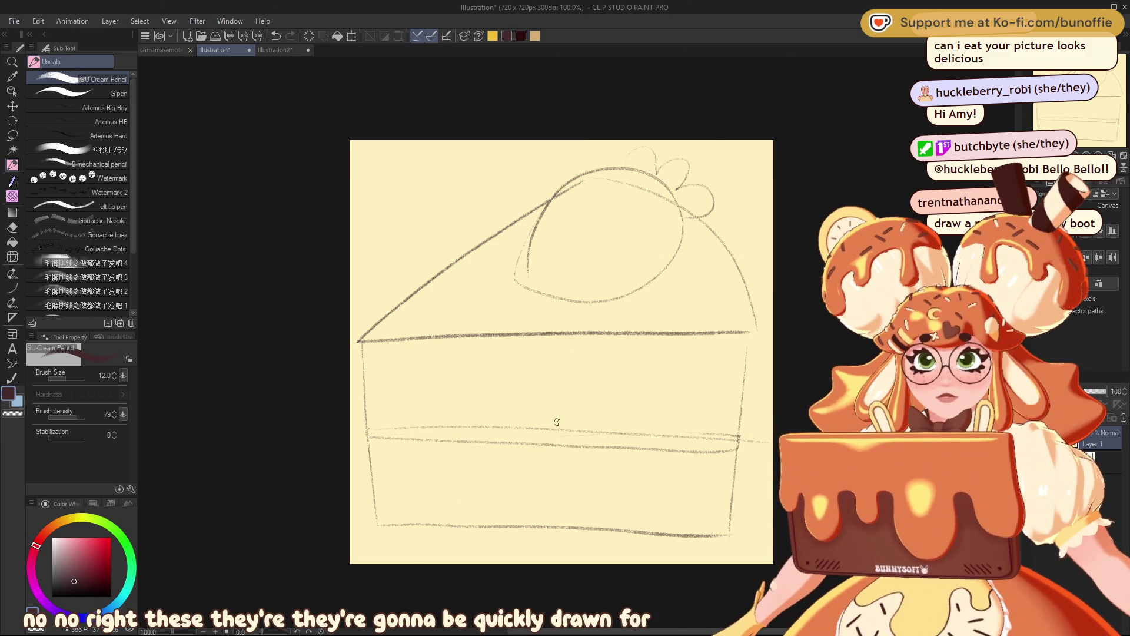
Step: Darken the slice's left and right edges, then clear the cake sketch
{"action": "left_click_drag", "start_coordinate": [359, 341], "coordinate": [362, 376]}
{"action": "left_click_drag", "start_coordinate": [367, 435], "coordinate": [369, 443]}
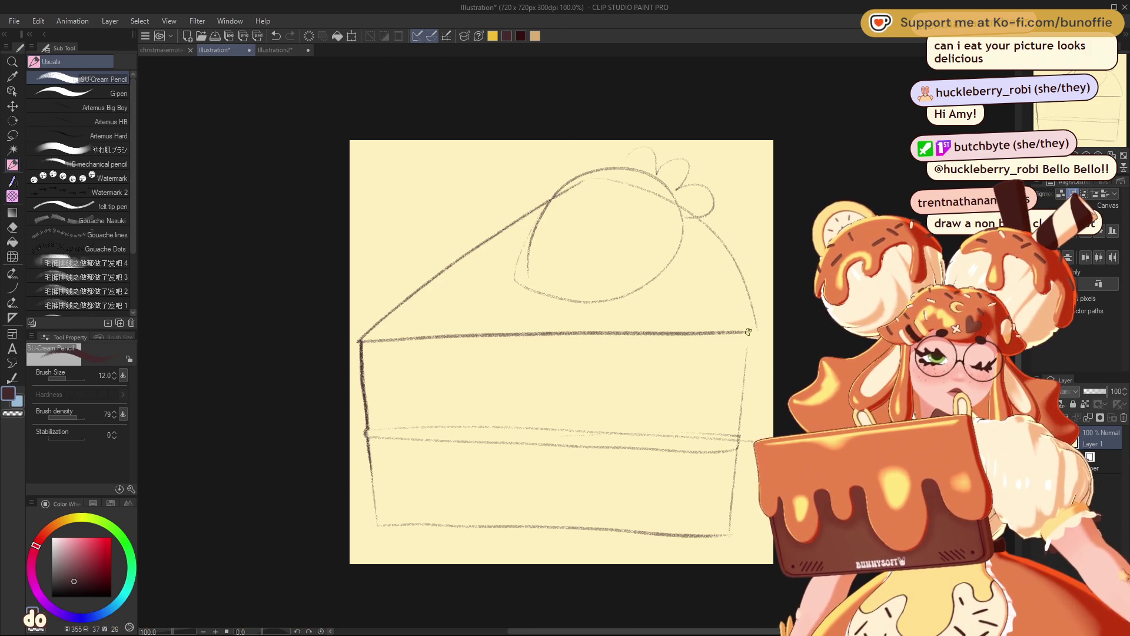
{"action": "left_click_drag", "start_coordinate": [753, 336], "coordinate": [744, 440]}
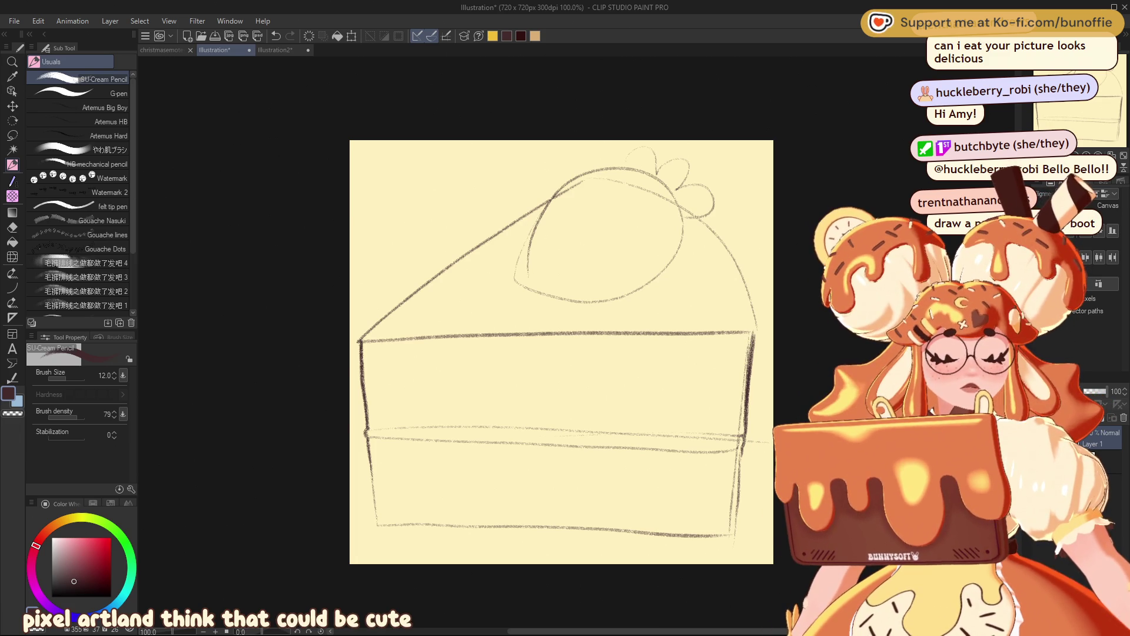
{"action": "key", "text": "Delete"}
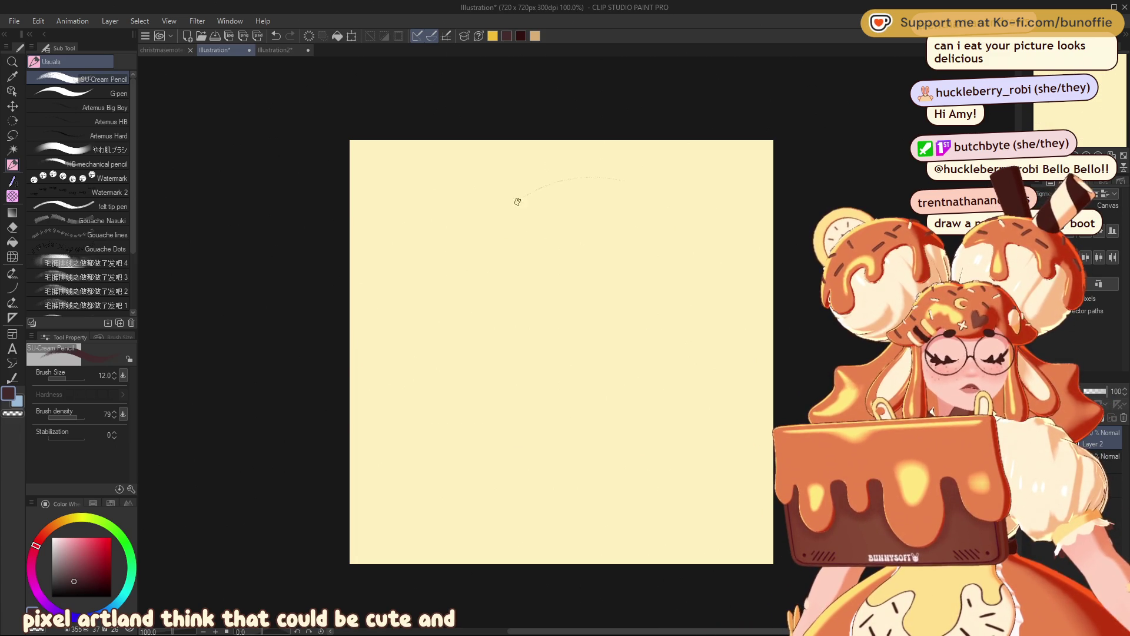
Step: Sketch a large dome with small bun shapes at its left, lower left and right
{"action": "left_click_drag", "start_coordinate": [512, 211], "coordinate": [473, 288]}
{"action": "left_click_drag", "start_coordinate": [516, 353], "coordinate": [610, 354]}
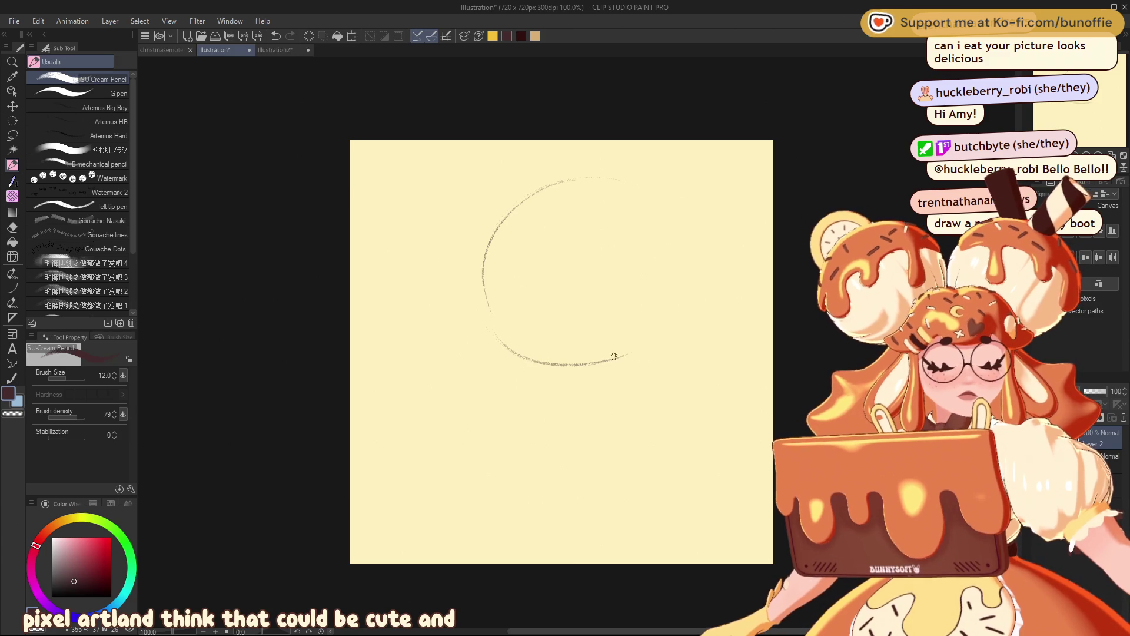
{"action": "left_click_drag", "start_coordinate": [641, 272], "coordinate": [614, 342]}
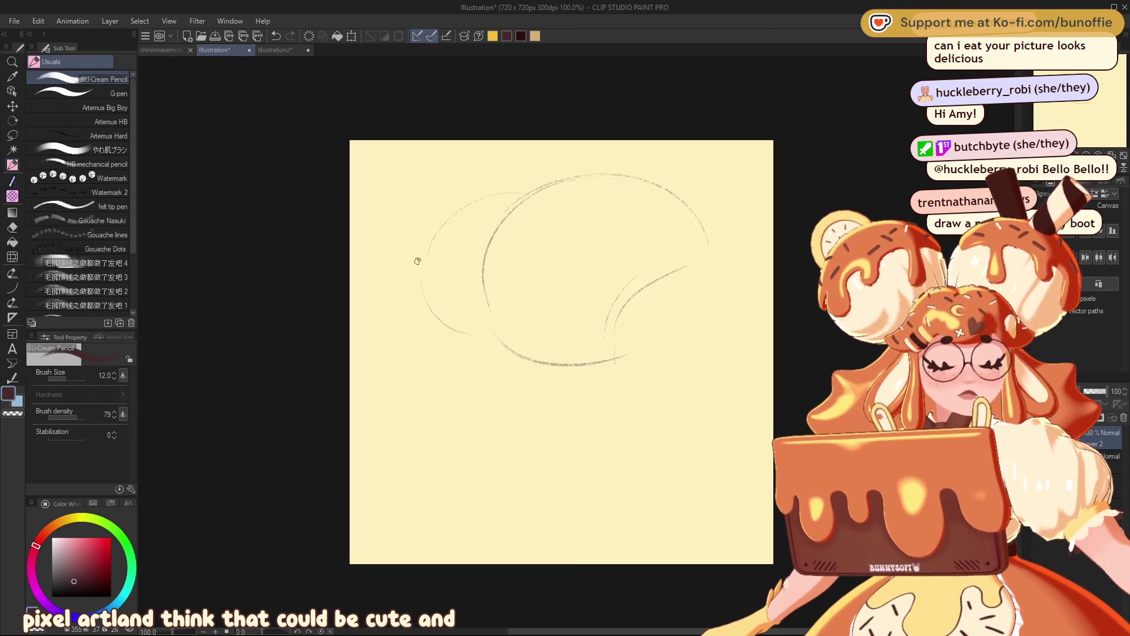
{"action": "mouse_move", "coordinate": [389, 326]}
{"action": "left_mouse_down"}
{"action": "mouse_move", "coordinate": [444, 371]}
{"action": "mouse_move", "coordinate": [469, 420]}
{"action": "left_mouse_up"}
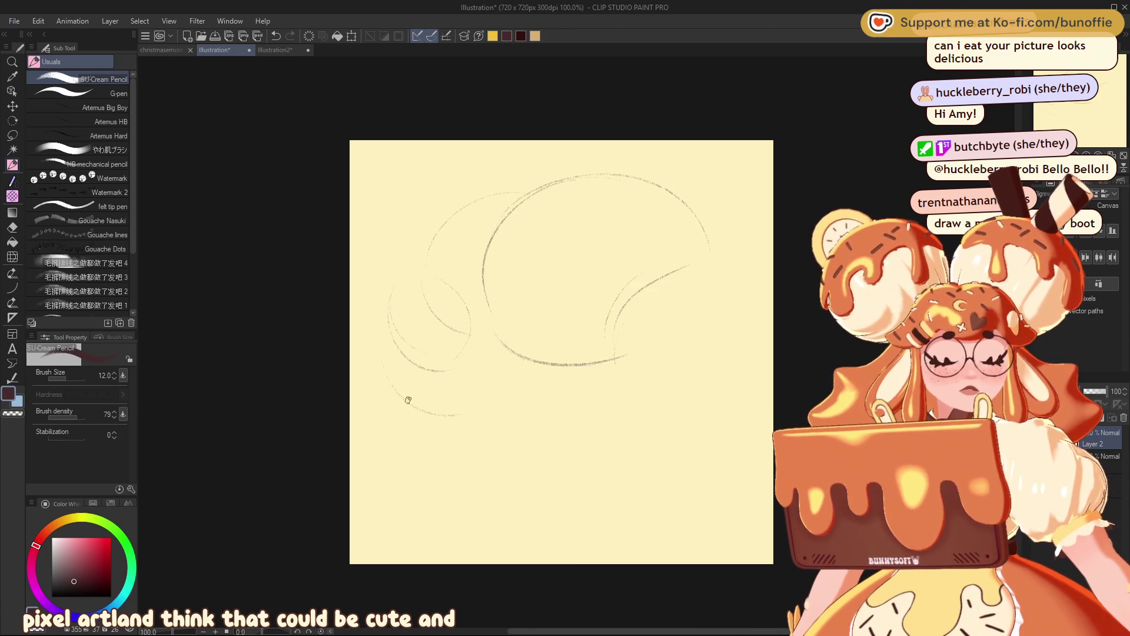
{"action": "left_click_drag", "start_coordinate": [450, 341], "coordinate": [466, 372]}
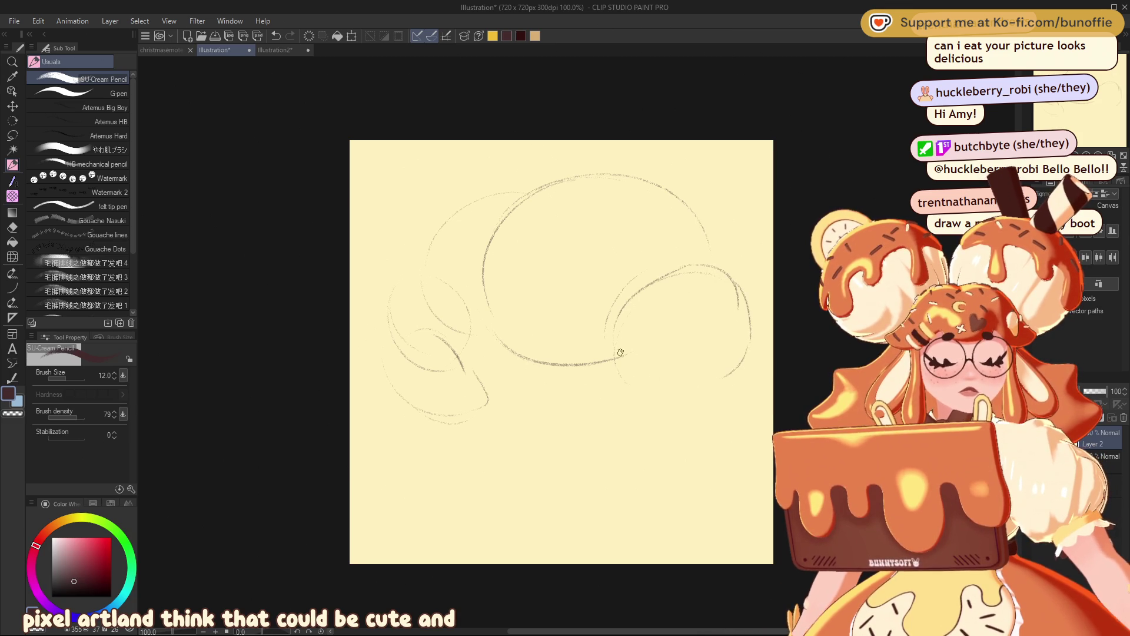
{"action": "mouse_move", "coordinate": [616, 357]}
{"action": "left_mouse_down"}
{"action": "mouse_move", "coordinate": [705, 381]}
{"action": "mouse_move", "coordinate": [601, 395]}
{"action": "left_mouse_up"}
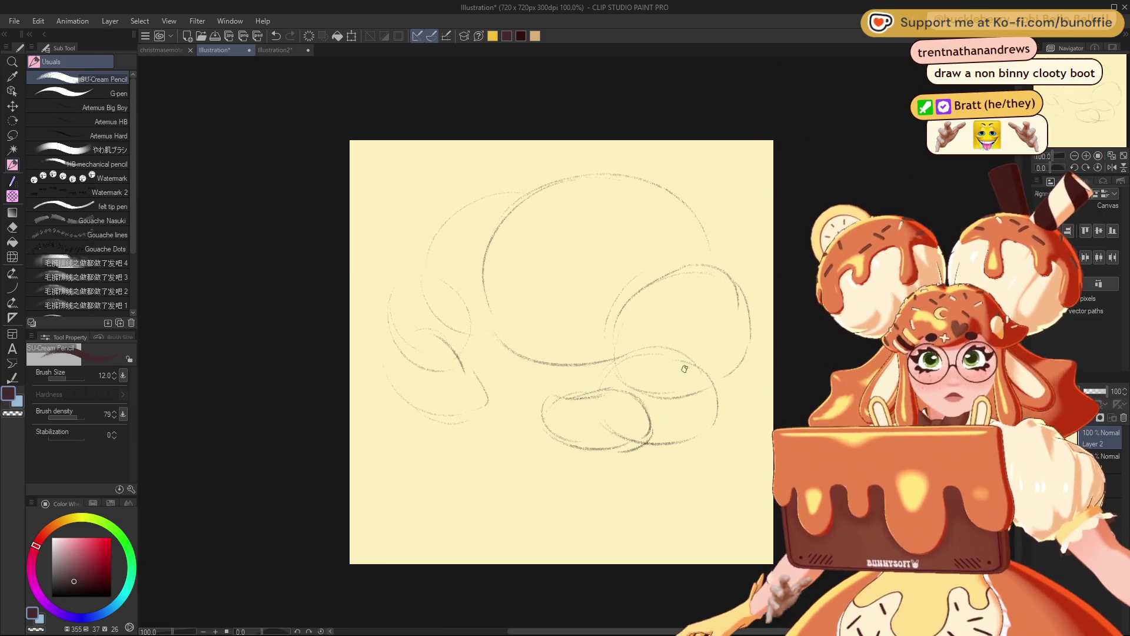
Step: Darken and round out the left bun and firm up the dome's outer arc
{"action": "mouse_move", "coordinate": [478, 375]}
{"action": "left_mouse_down"}
{"action": "mouse_move", "coordinate": [442, 338]}
{"action": "mouse_move", "coordinate": [384, 355]}
{"action": "mouse_move", "coordinate": [411, 406]}
{"action": "left_mouse_up"}
{"action": "mouse_move", "coordinate": [462, 357]}
{"action": "left_mouse_down"}
{"action": "mouse_move", "coordinate": [474, 327]}
{"action": "mouse_move", "coordinate": [419, 276]}
{"action": "mouse_move", "coordinate": [391, 338]}
{"action": "left_mouse_up"}
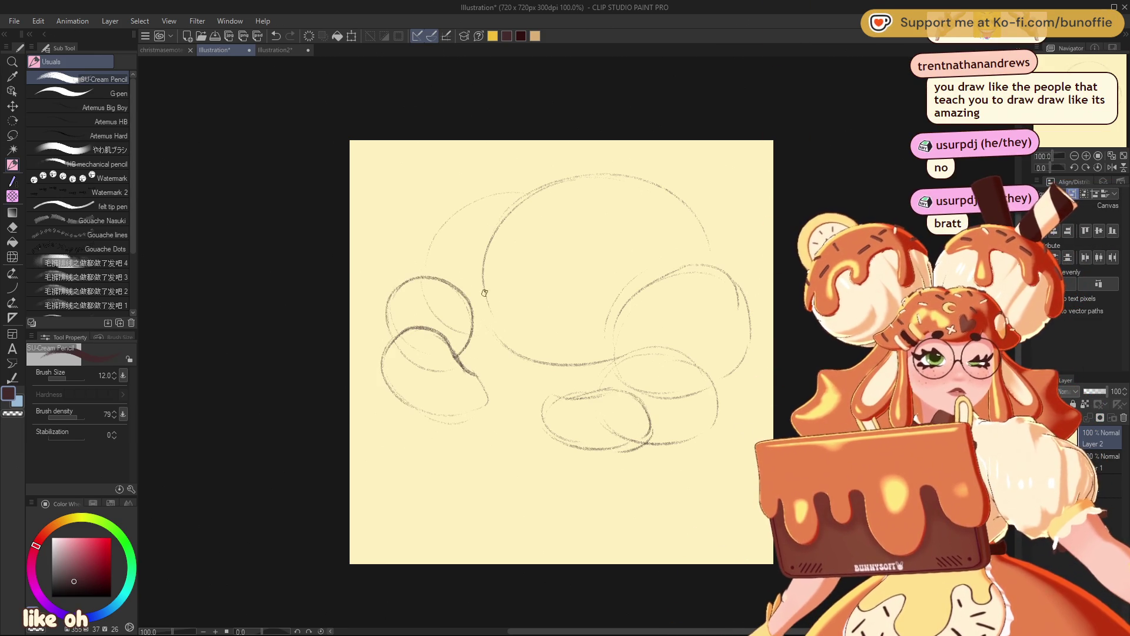
{"action": "mouse_move", "coordinate": [413, 262]}
{"action": "left_mouse_down"}
{"action": "mouse_move", "coordinate": [449, 210]}
{"action": "mouse_move", "coordinate": [550, 184]}
{"action": "mouse_move", "coordinate": [483, 265]}
{"action": "mouse_move", "coordinate": [527, 358]}
{"action": "mouse_move", "coordinate": [465, 336]}
{"action": "left_mouse_up"}
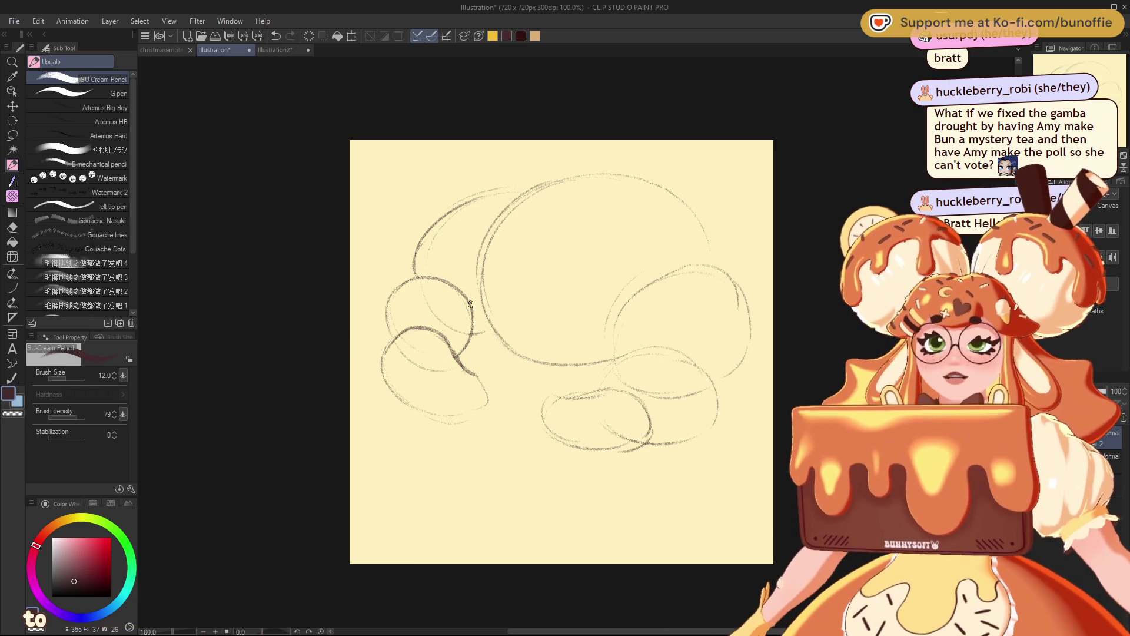
Step: Retrace the big dome's top and upper-left arc, and the left and right bun edges, darker
{"action": "left_click_drag", "start_coordinate": [541, 179], "coordinate": [627, 174]}
{"action": "mouse_move", "coordinate": [714, 256]}
{"action": "left_mouse_down"}
{"action": "mouse_move", "coordinate": [677, 278]}
{"action": "mouse_move", "coordinate": [741, 370]}
{"action": "mouse_move", "coordinate": [618, 356]}
{"action": "mouse_move", "coordinate": [599, 387]}
{"action": "mouse_move", "coordinate": [693, 337]}
{"action": "mouse_move", "coordinate": [724, 412]}
{"action": "left_mouse_up"}
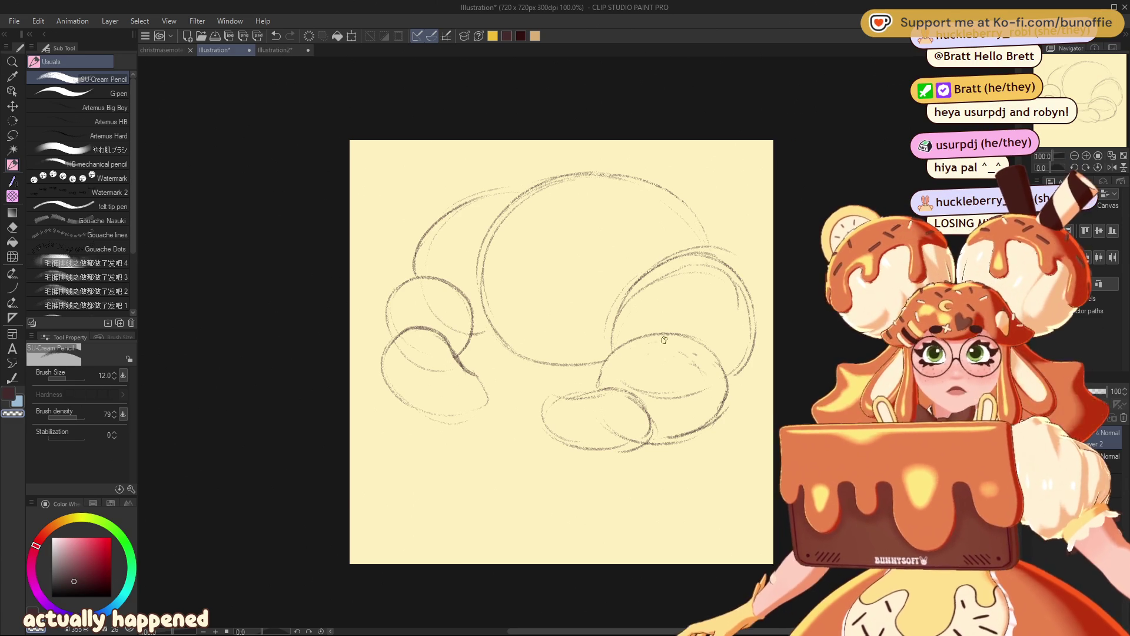
{"action": "left_click_drag", "start_coordinate": [627, 376], "coordinate": [637, 388]}
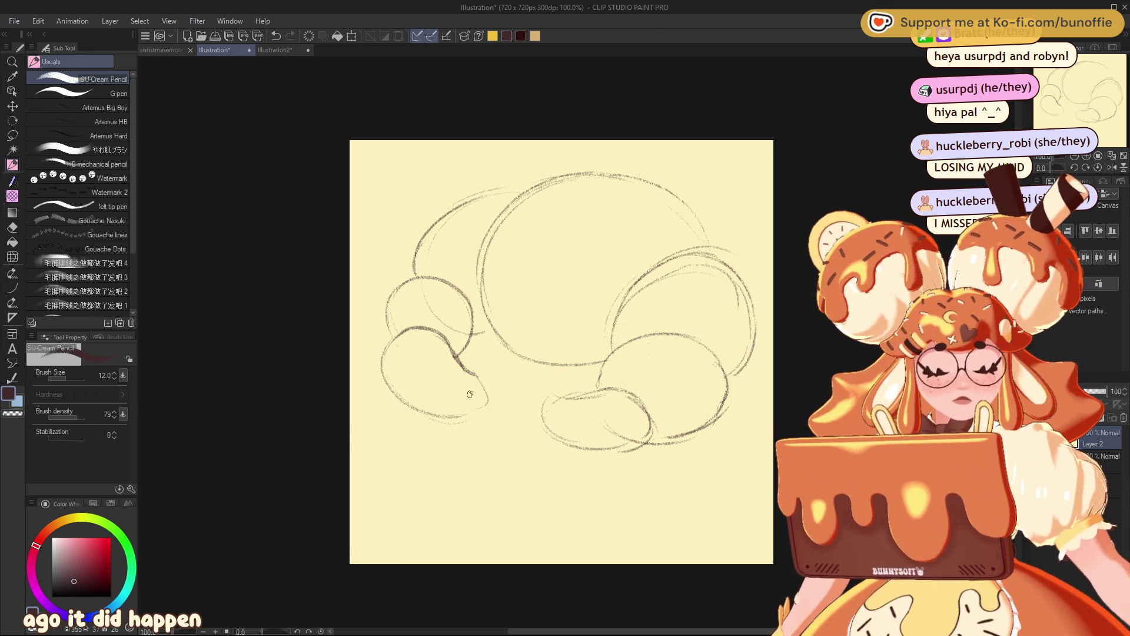
{"action": "mouse_move", "coordinate": [419, 280]}
{"action": "left_mouse_down"}
{"action": "mouse_move", "coordinate": [377, 324]}
{"action": "mouse_move", "coordinate": [406, 281]}
{"action": "left_mouse_up"}
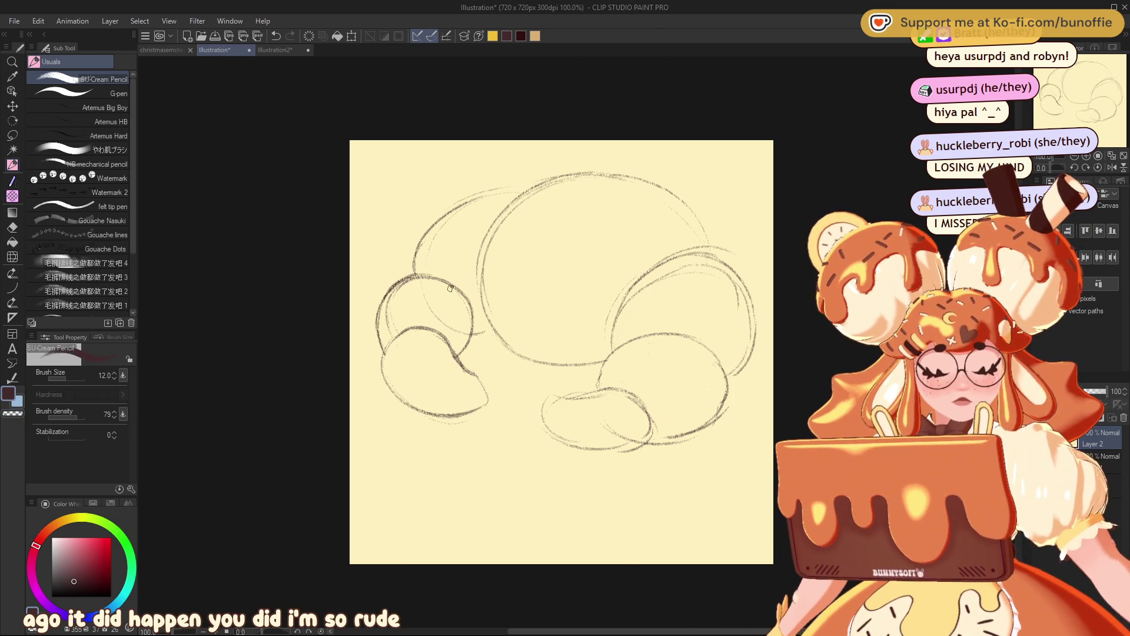
{"action": "mouse_move", "coordinate": [473, 313]}
{"action": "left_mouse_down"}
{"action": "mouse_move", "coordinate": [475, 336]}
{"action": "mouse_move", "coordinate": [454, 356]}
{"action": "mouse_move", "coordinate": [498, 331]}
{"action": "left_mouse_up"}
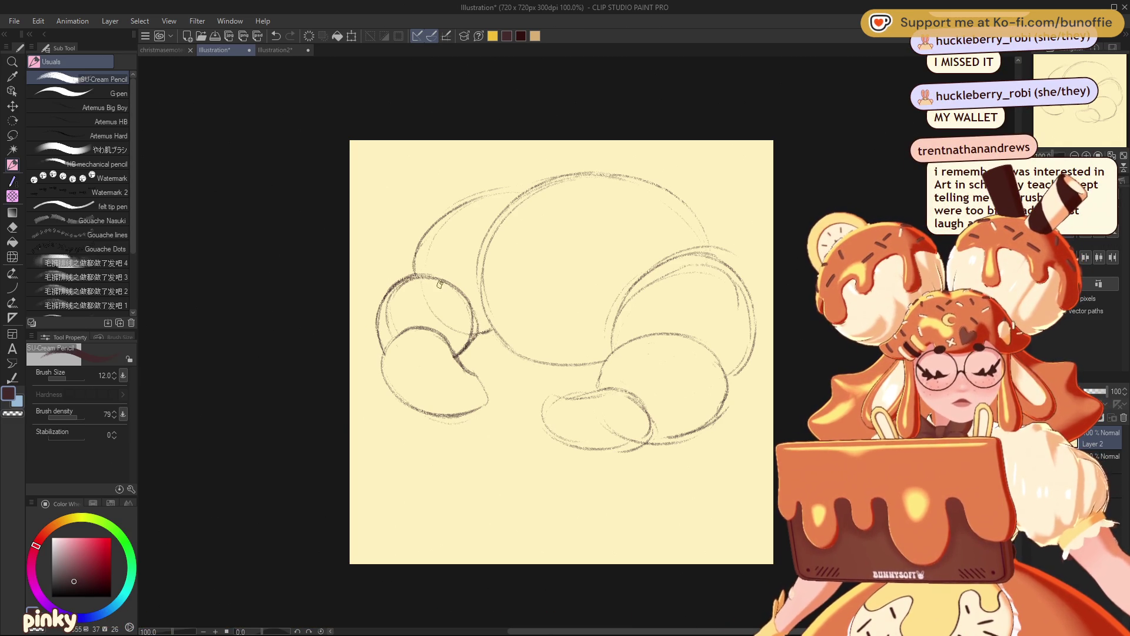
{"action": "mouse_move", "coordinate": [592, 172]}
{"action": "left_mouse_down"}
{"action": "mouse_move", "coordinate": [497, 219]}
{"action": "mouse_move", "coordinate": [474, 288]}
{"action": "left_mouse_up"}
{"action": "left_click_drag", "start_coordinate": [515, 215], "coordinate": [492, 318]}
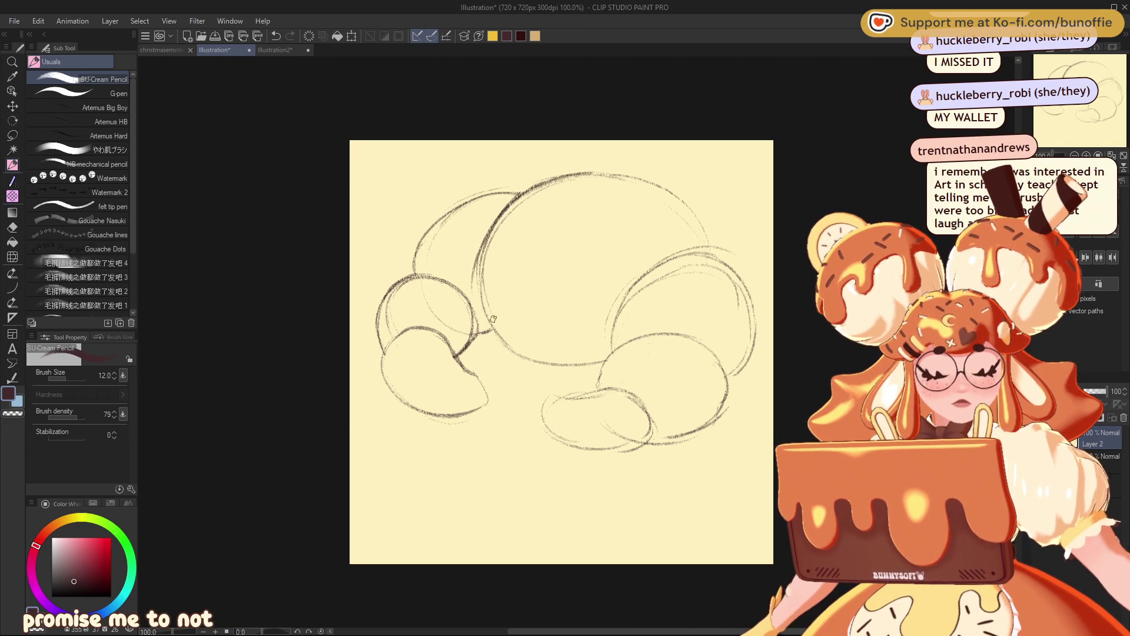
{"action": "left_click_drag", "start_coordinate": [710, 246], "coordinate": [685, 249]}
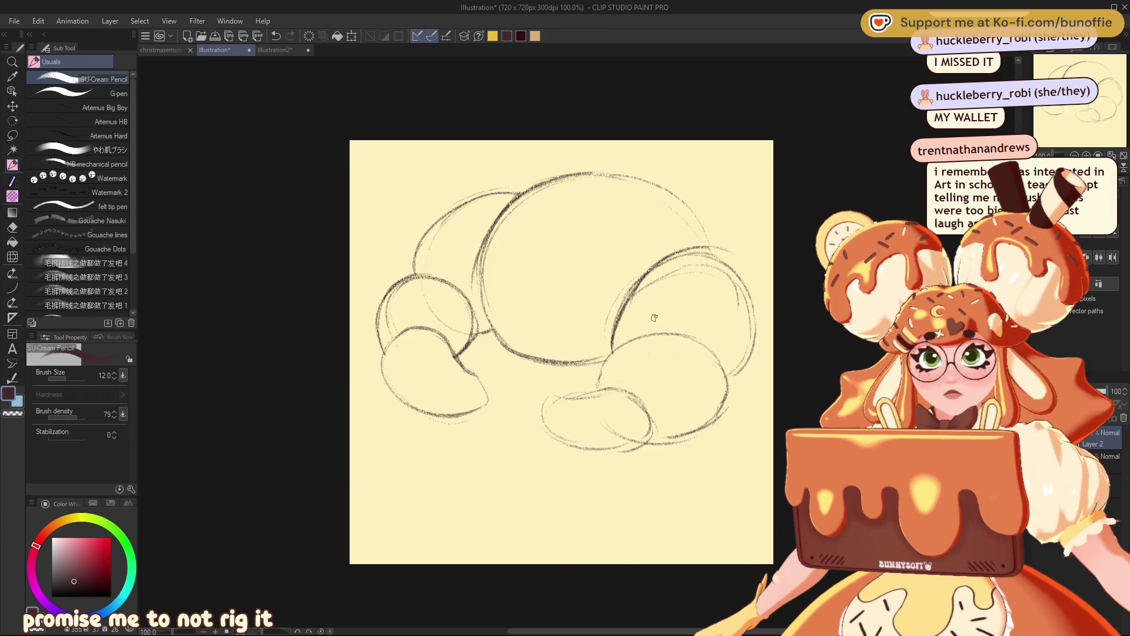
Step: Scale the whole sketch to 118% and rotate it about 26° clockwise
{"action": "key", "text": "ctrl+t"}
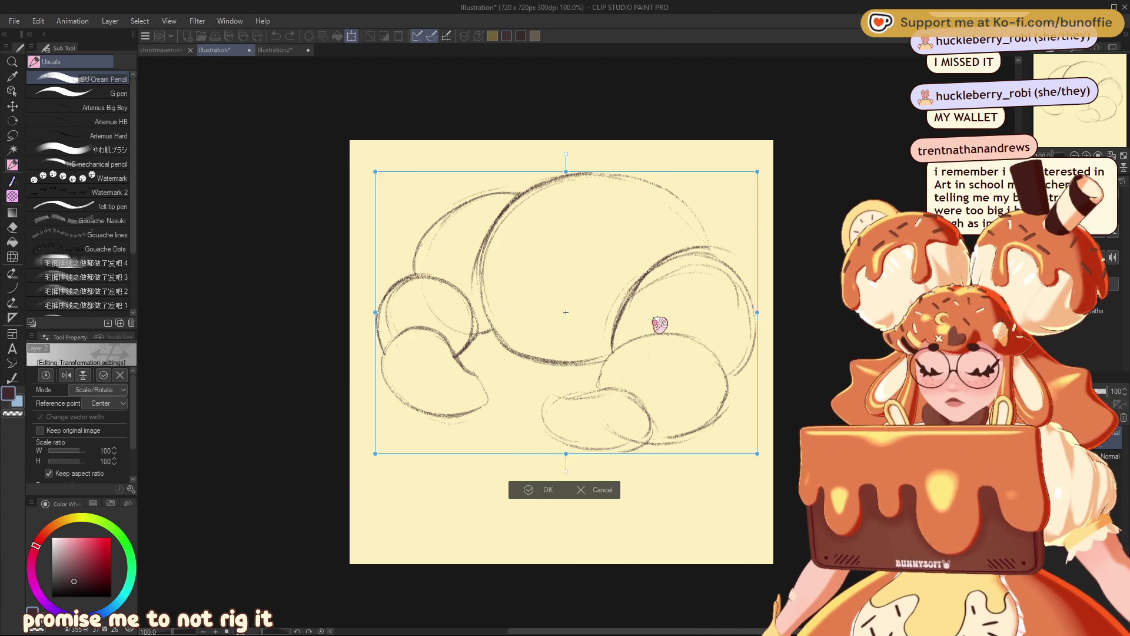
{"action": "left_click_drag", "start_coordinate": [757, 459], "coordinate": [782, 471]}
{"action": "mouse_move", "coordinate": [714, 394]}
{"action": "left_mouse_down"}
{"action": "mouse_move", "coordinate": [736, 379]}
{"action": "mouse_move", "coordinate": [759, 391]}
{"action": "mouse_move", "coordinate": [789, 438]}
{"action": "mouse_move", "coordinate": [735, 457]}
{"action": "mouse_move", "coordinate": [743, 474]}
{"action": "mouse_move", "coordinate": [732, 467]}
{"action": "left_mouse_up"}
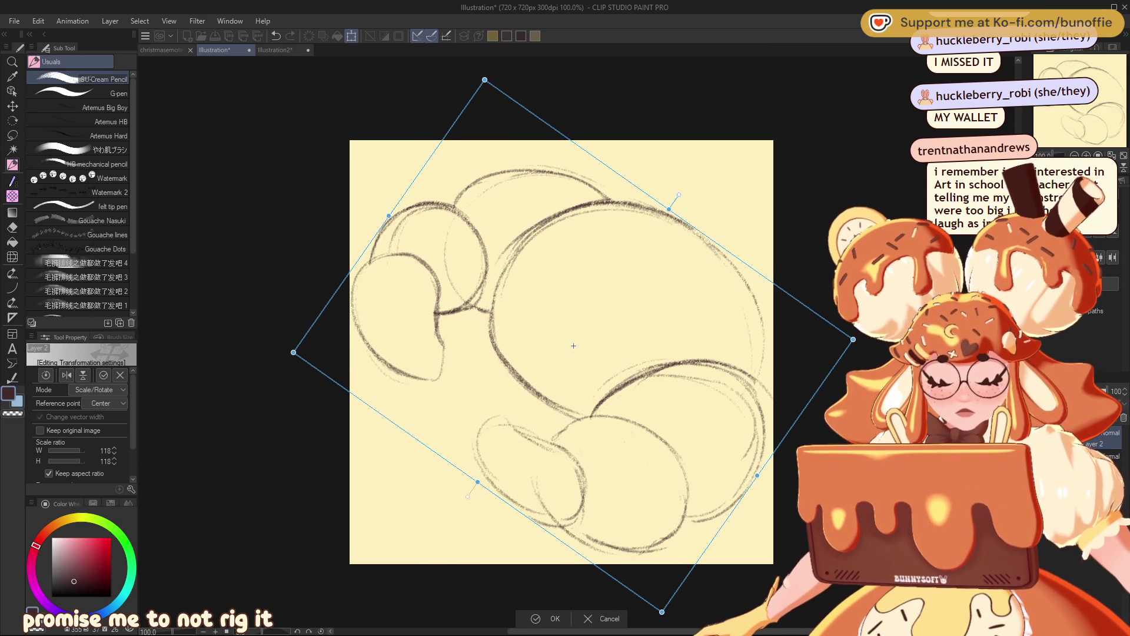
{"action": "left_click", "coordinate": [547, 617]}
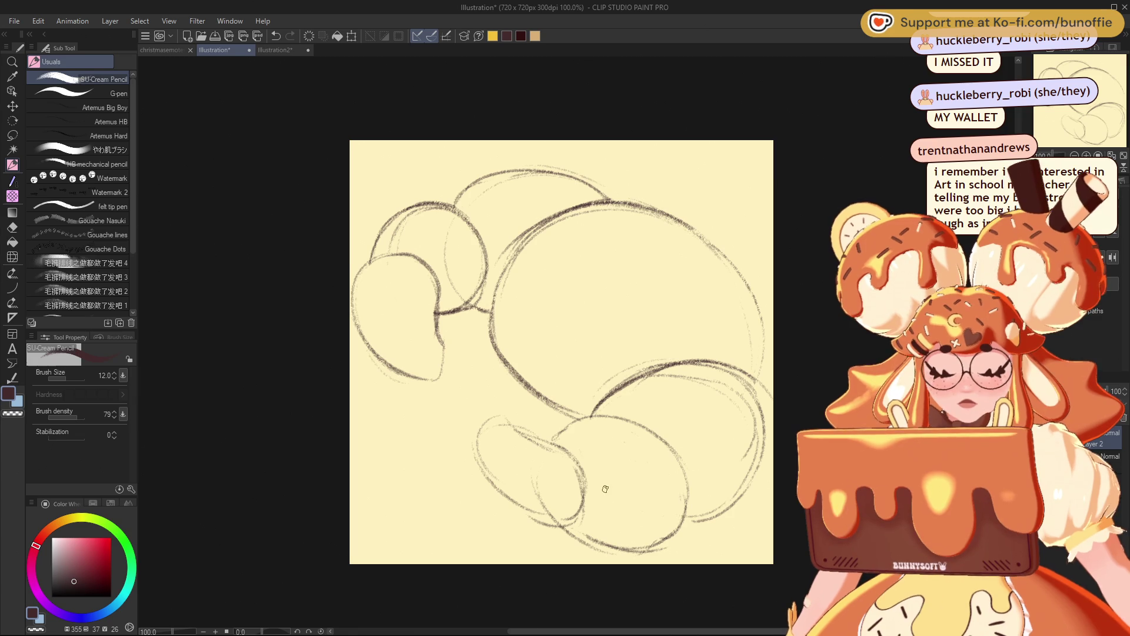
{"action": "scroll", "coordinate": [576, 343], "scroll_direction": "down", "scroll_amount": 7}
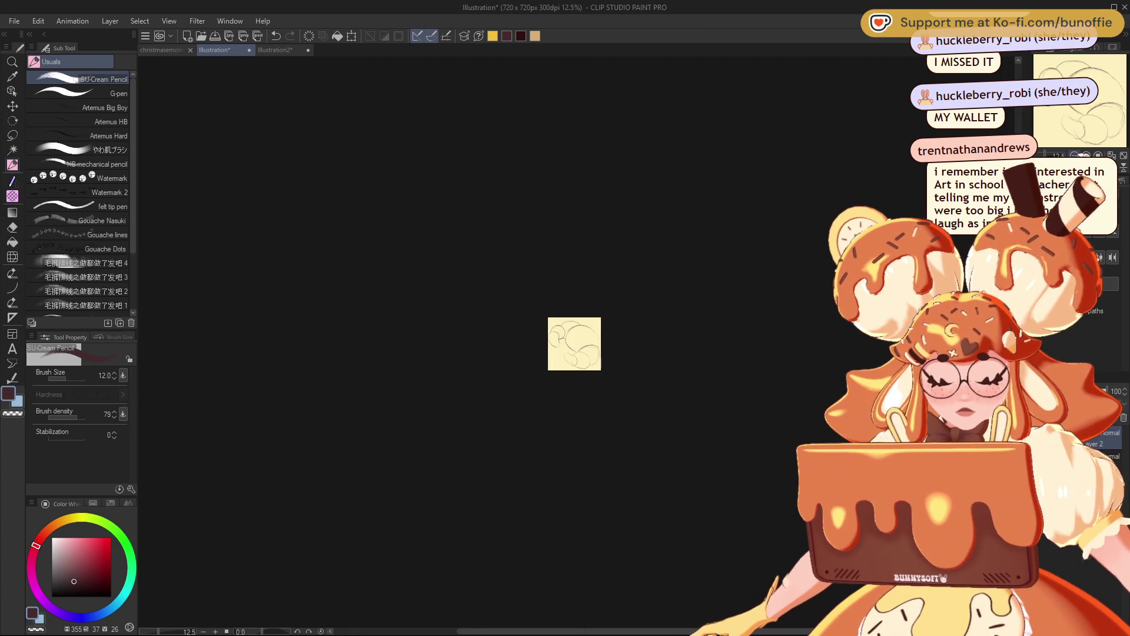
Step: Zoom to 66.7% and darken the large curve and the lower-right blob's right, upper-left and bottom edges
{"action": "scroll", "coordinate": [577, 343], "scroll_direction": "up", "scroll_amount": 1}
{"action": "scroll", "coordinate": [576, 342], "scroll_direction": "up", "scroll_amount": 3}
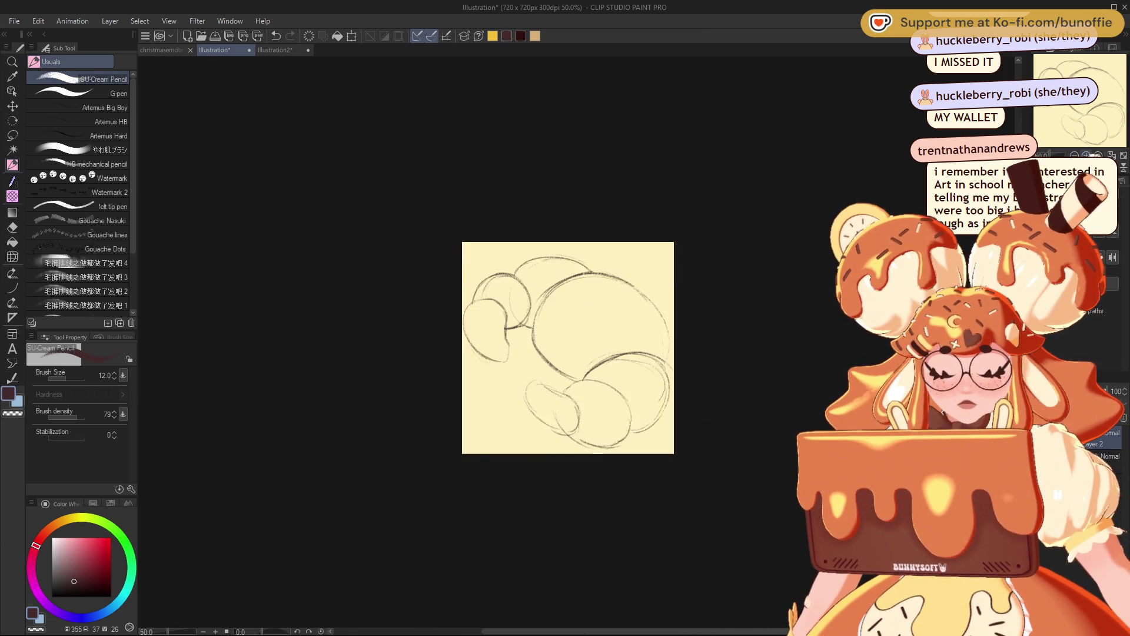
{"action": "left_click_drag", "start_coordinate": [518, 324], "coordinate": [543, 369]}
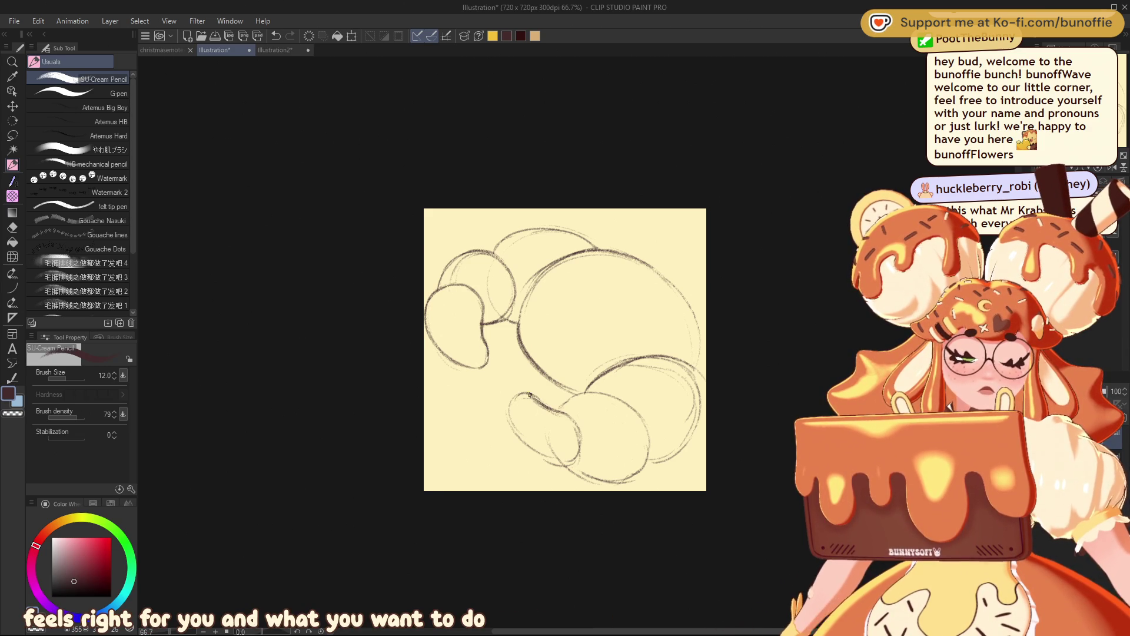
{"action": "mouse_move", "coordinate": [566, 416]}
{"action": "left_mouse_down"}
{"action": "mouse_move", "coordinate": [579, 449]}
{"action": "mouse_move", "coordinate": [542, 461]}
{"action": "left_mouse_up"}
{"action": "left_click_drag", "start_coordinate": [594, 392], "coordinate": [561, 409]}
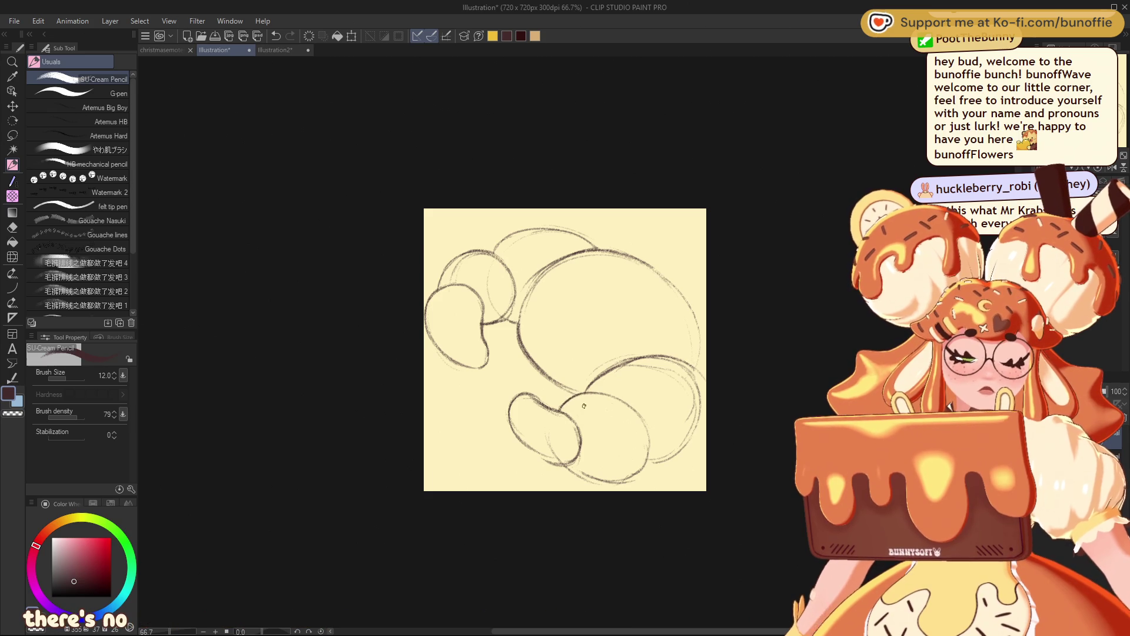
{"action": "left_click_drag", "start_coordinate": [606, 478], "coordinate": [568, 482]}
Step: Darken the big blob's lower-right, upper-right and lower-left edges, then start a new layer
{"action": "mouse_move", "coordinate": [680, 449]}
{"action": "left_mouse_down"}
{"action": "mouse_move", "coordinate": [641, 465]}
{"action": "mouse_move", "coordinate": [697, 422]}
{"action": "left_mouse_up"}
{"action": "mouse_move", "coordinate": [694, 371]}
{"action": "left_mouse_down"}
{"action": "mouse_move", "coordinate": [702, 415]}
{"action": "mouse_move", "coordinate": [674, 456]}
{"action": "left_mouse_up"}
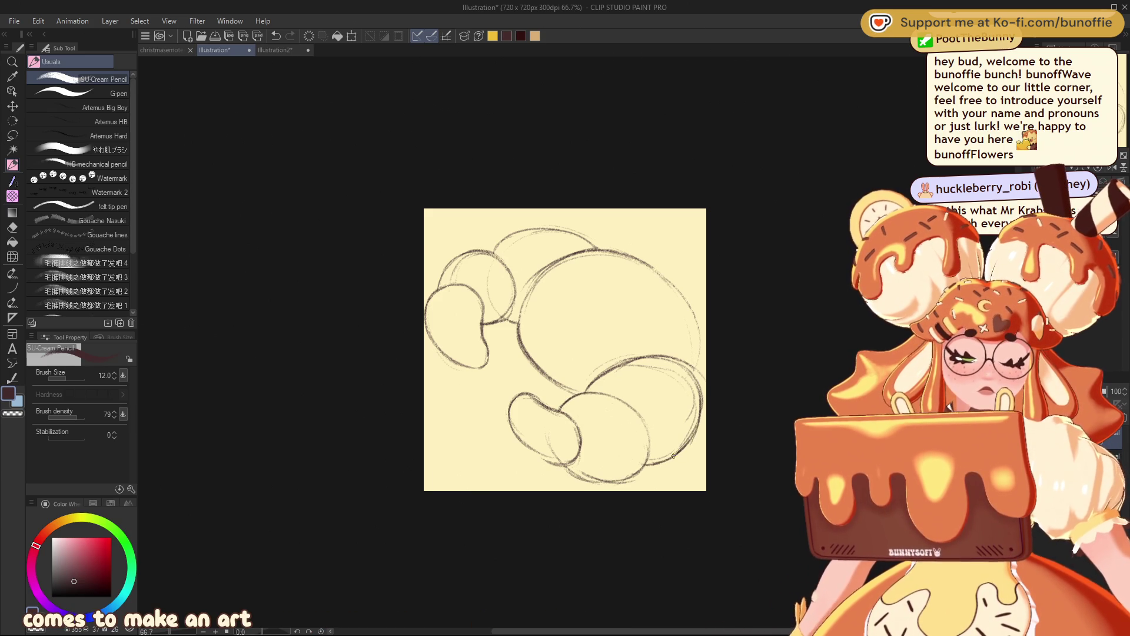
{"action": "left_click_drag", "start_coordinate": [700, 360], "coordinate": [662, 282]}
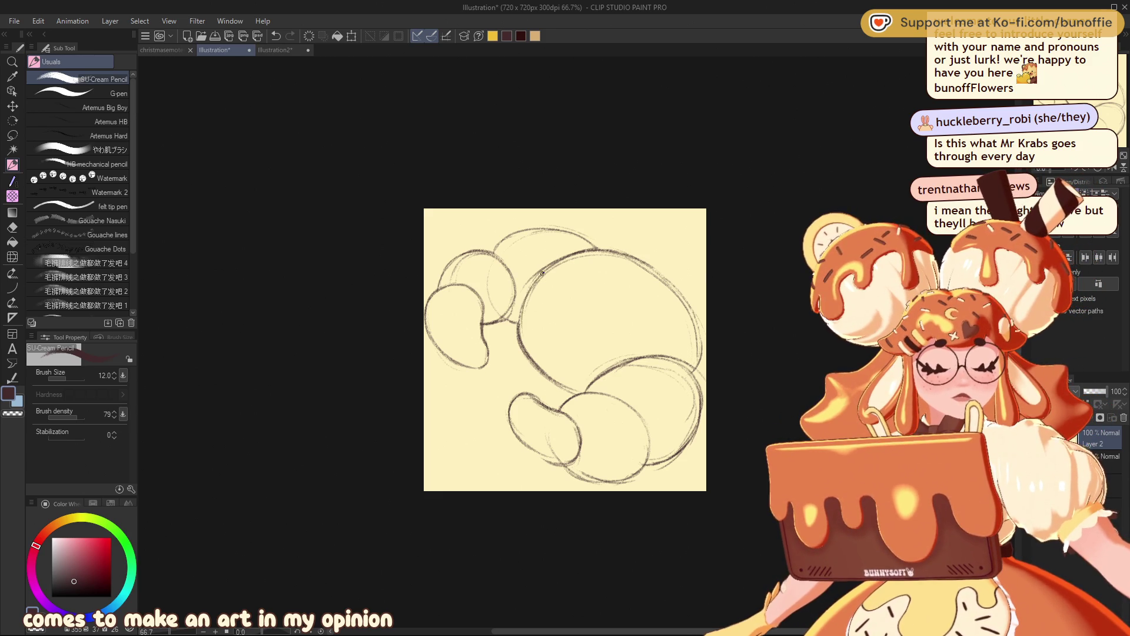
{"action": "left_click_drag", "start_coordinate": [520, 330], "coordinate": [569, 390]}
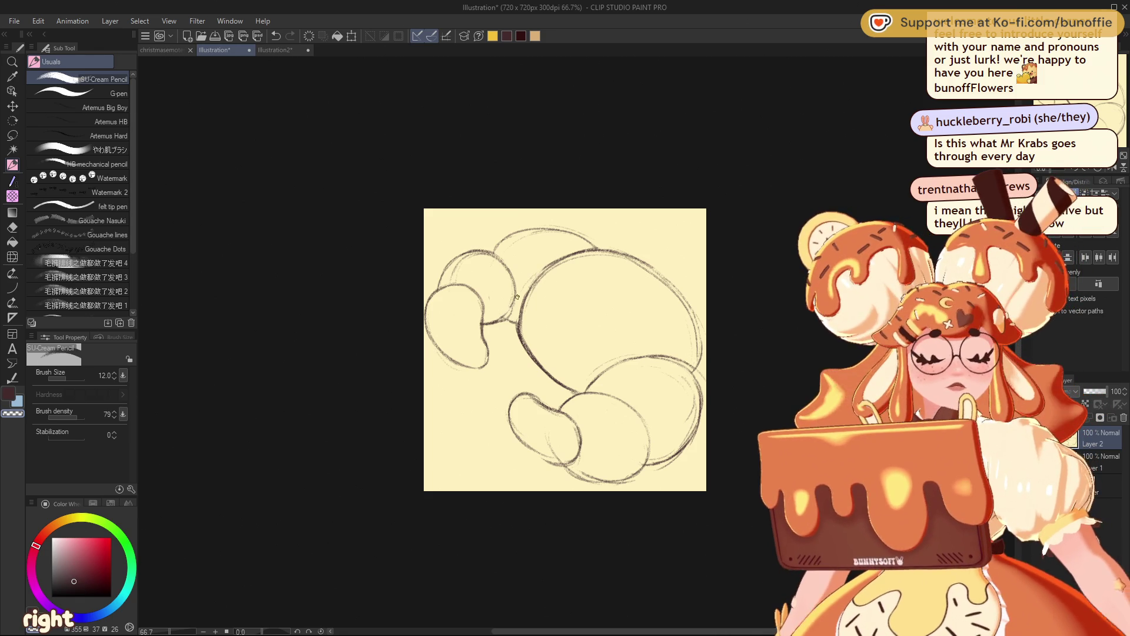
{"action": "key", "text": "ctrl+shift+n"}
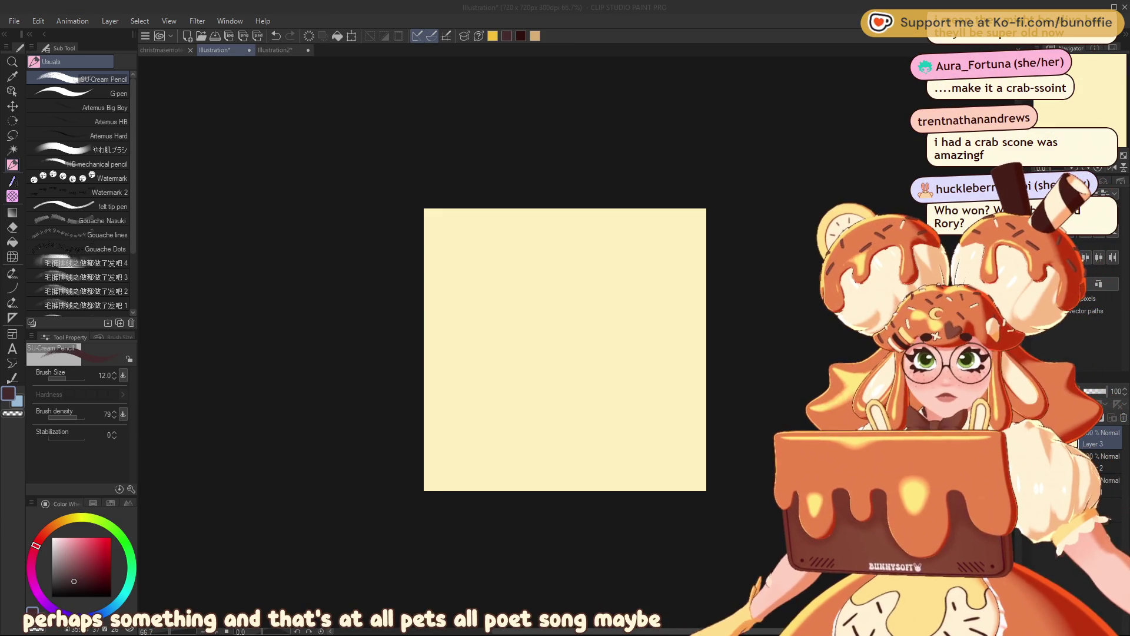
Step: Place a vertical symmetrical ruler down the canvas centre and return to the pencil
{"action": "left_click", "coordinate": [12, 317]}
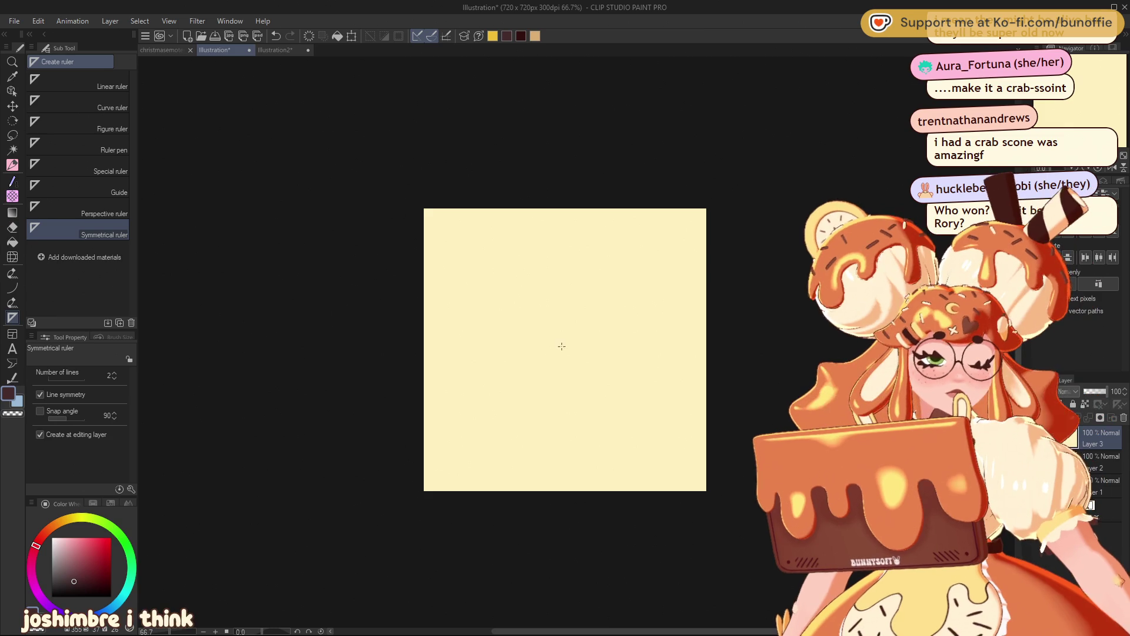
{"action": "left_click_drag", "start_coordinate": [560, 340], "coordinate": [560, 427]}
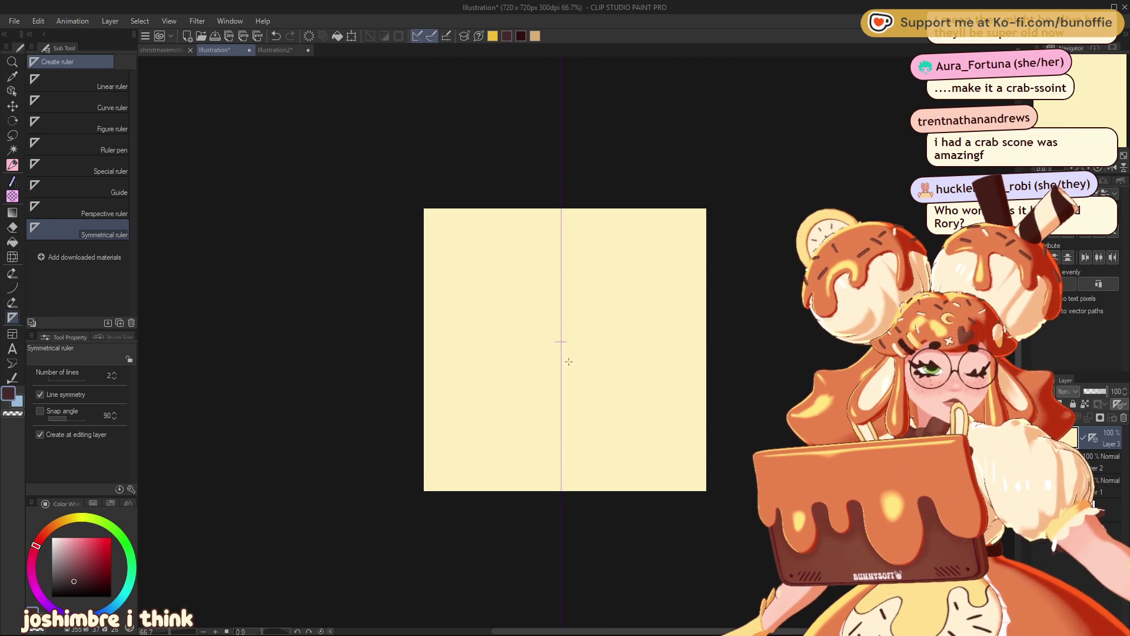
{"action": "key", "text": "p"}
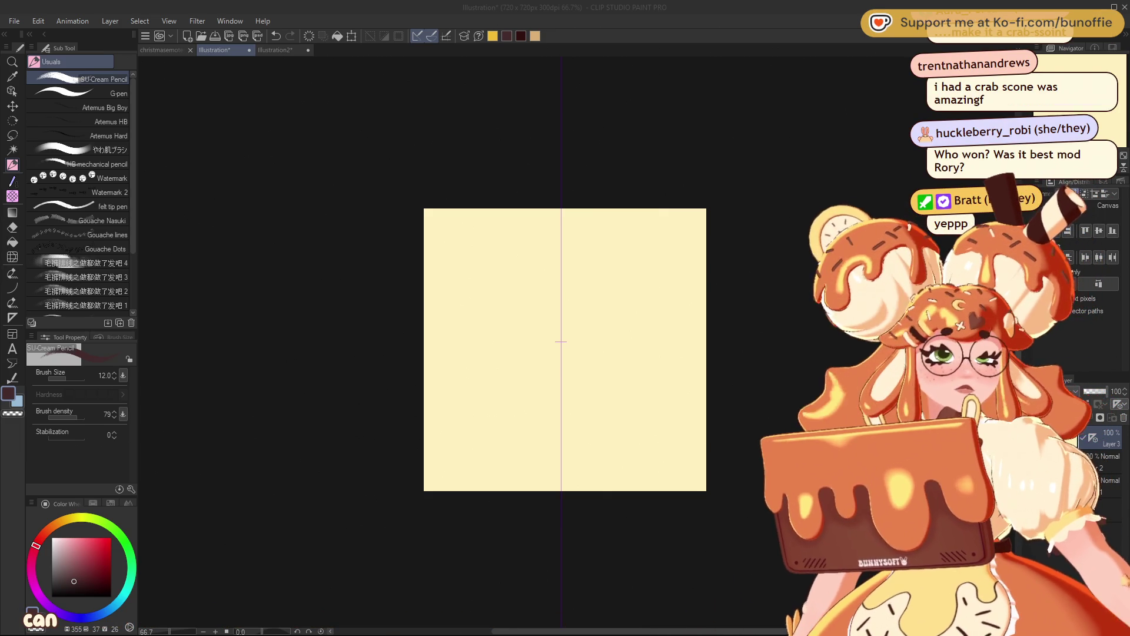
Step: Draw a mirrored central X, rising arms and bold side loops forming a heart-like shape
{"action": "left_click_drag", "start_coordinate": [583, 334], "coordinate": [511, 405]}
{"action": "left_click_drag", "start_coordinate": [538, 333], "coordinate": [609, 403]}
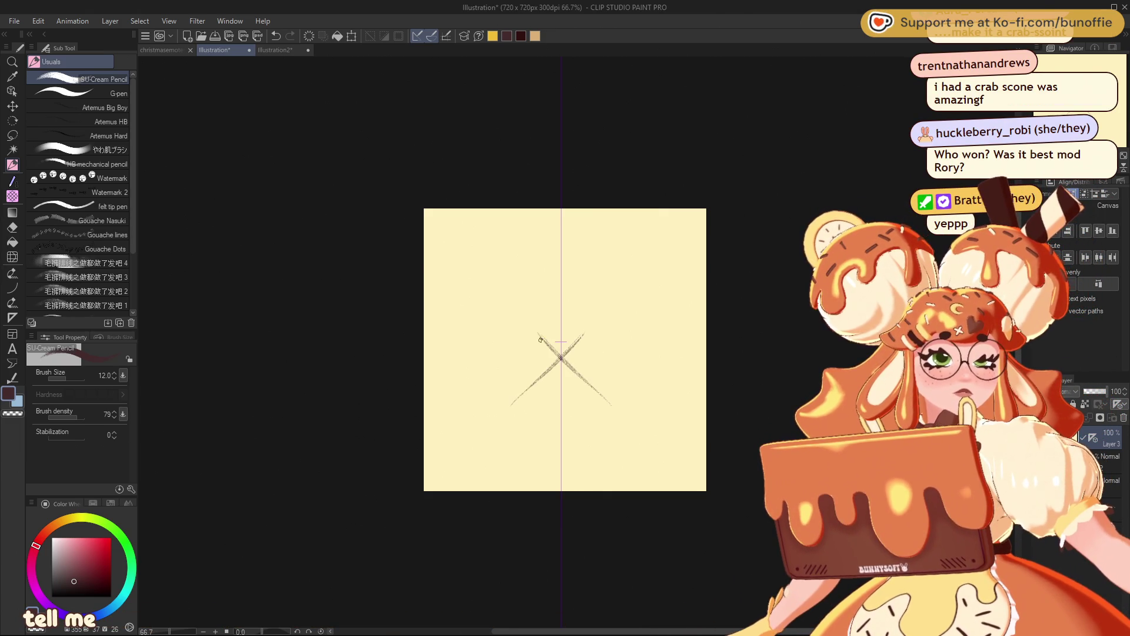
{"action": "mouse_move", "coordinate": [556, 345]}
{"action": "left_mouse_down"}
{"action": "mouse_move", "coordinate": [501, 268]}
{"action": "mouse_move", "coordinate": [471, 359]}
{"action": "left_mouse_up"}
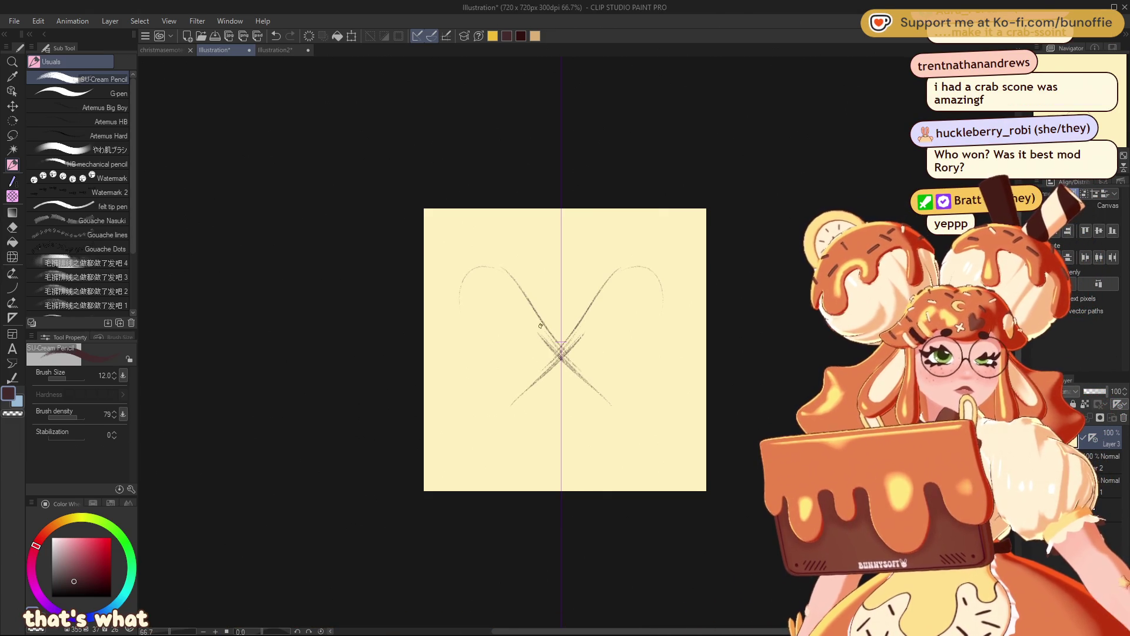
{"action": "mouse_move", "coordinate": [501, 268]}
{"action": "left_mouse_down"}
{"action": "mouse_move", "coordinate": [448, 318]}
{"action": "mouse_move", "coordinate": [512, 394]}
{"action": "left_mouse_up"}
{"action": "left_click_drag", "start_coordinate": [624, 268], "coordinate": [617, 354]}
{"action": "mouse_move", "coordinate": [628, 265]}
{"action": "left_mouse_down"}
{"action": "mouse_move", "coordinate": [560, 320]}
{"action": "mouse_move", "coordinate": [573, 363]}
{"action": "left_mouse_up"}
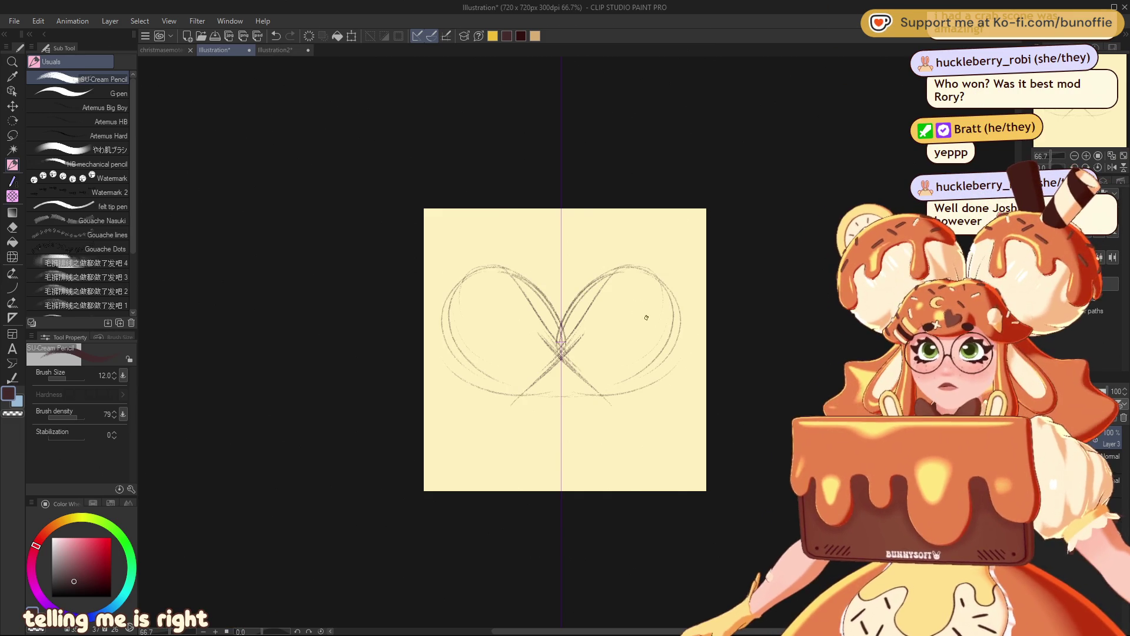
Step: Erase the crossing lines below the heart's centre and go back to the pencil
{"action": "key", "text": "e"}
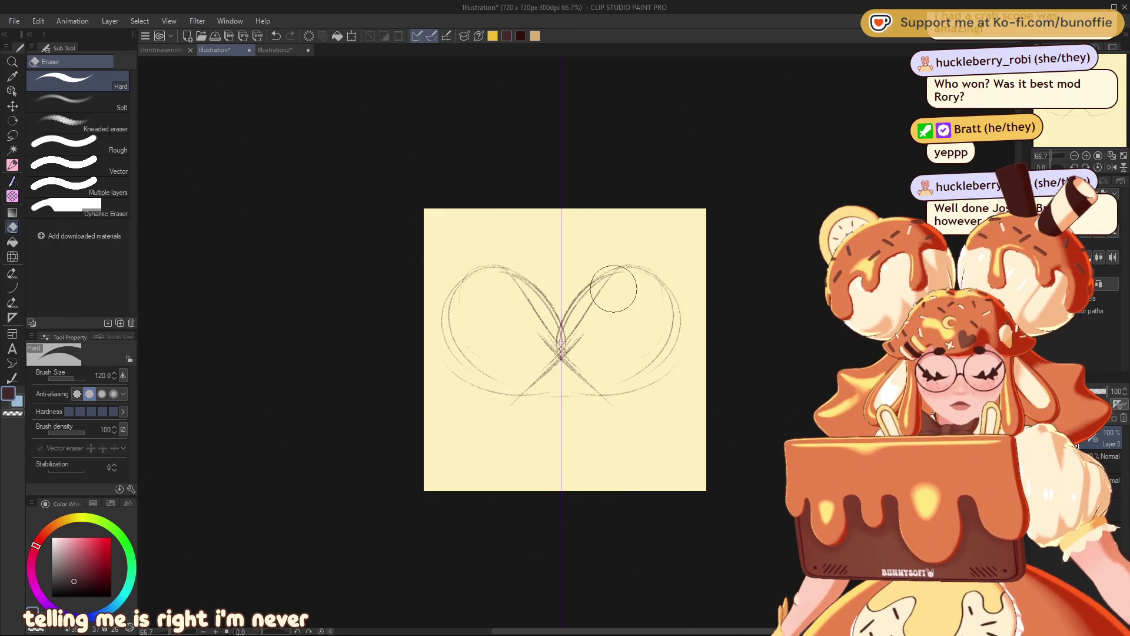
{"action": "mouse_move", "coordinate": [611, 284]}
{"action": "left_mouse_down"}
{"action": "mouse_move", "coordinate": [527, 379]}
{"action": "mouse_move", "coordinate": [479, 297]}
{"action": "mouse_move", "coordinate": [479, 338]}
{"action": "mouse_move", "coordinate": [473, 318]}
{"action": "left_mouse_up"}
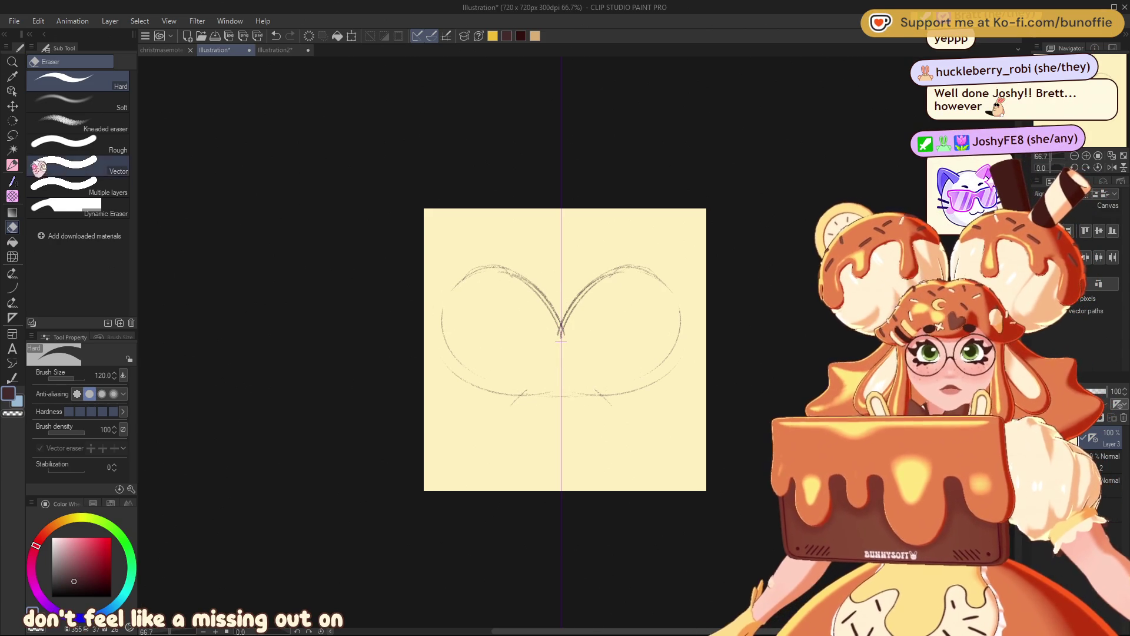
{"action": "left_click", "coordinate": [13, 164]}
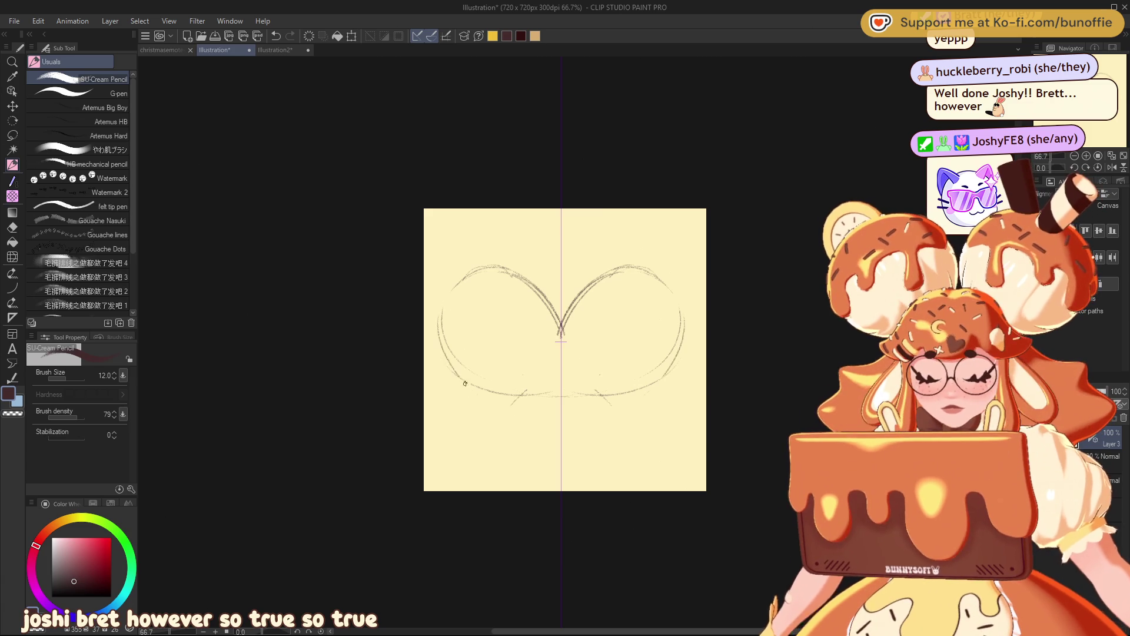
Step: Curve the mirrored lower lobes to the bottom point, undoing the trial diagonals and bottom curls
{"action": "left_click_drag", "start_coordinate": [441, 344], "coordinate": [521, 414]}
{"action": "left_click_drag", "start_coordinate": [458, 368], "coordinate": [540, 423]}
{"action": "left_click_drag", "start_coordinate": [474, 392], "coordinate": [561, 437]}
{"action": "left_click_drag", "start_coordinate": [505, 296], "coordinate": [470, 297]}
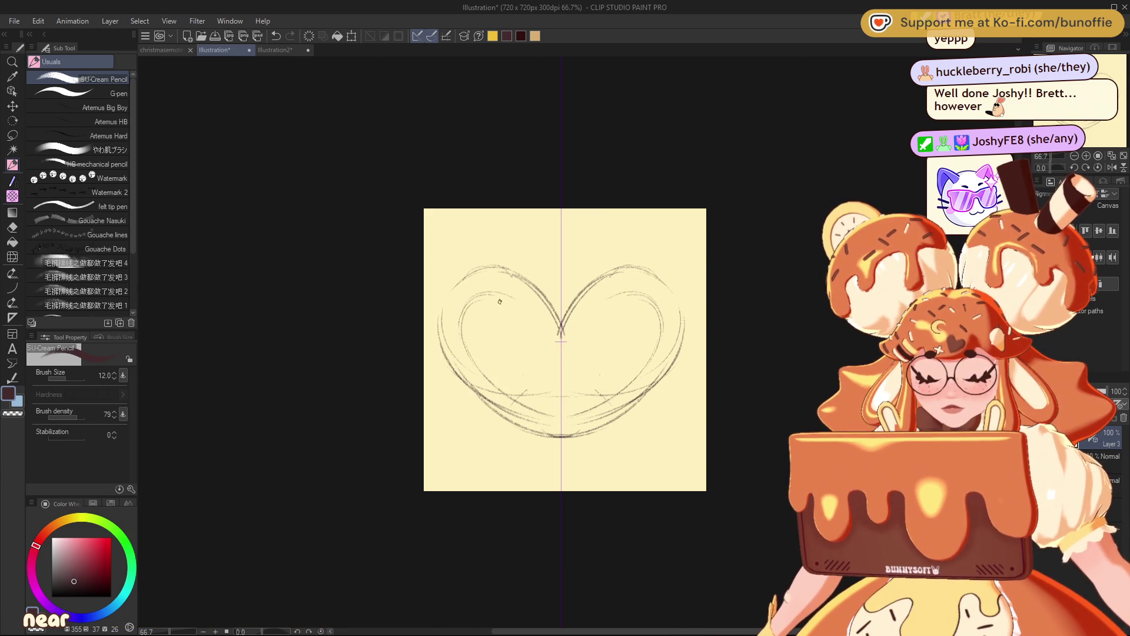
{"action": "left_click_drag", "start_coordinate": [535, 327], "coordinate": [644, 457]}
{"action": "left_click_drag", "start_coordinate": [572, 338], "coordinate": [594, 368]}
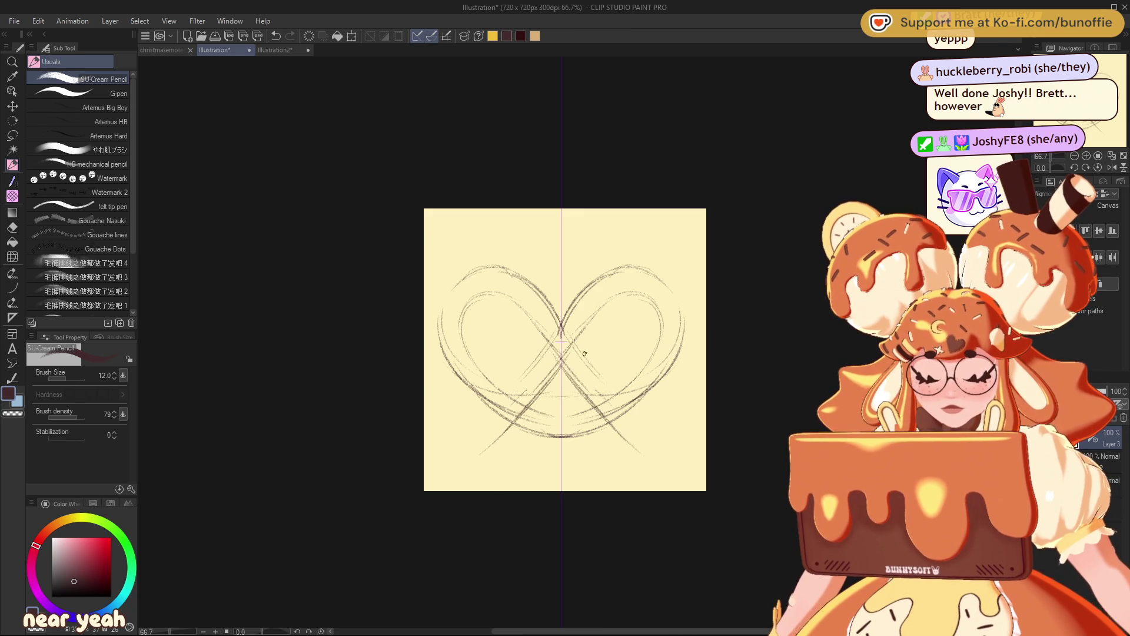
{"action": "left_click_drag", "start_coordinate": [565, 330], "coordinate": [608, 390]}
{"action": "left_click_drag", "start_coordinate": [653, 424], "coordinate": [641, 453]}
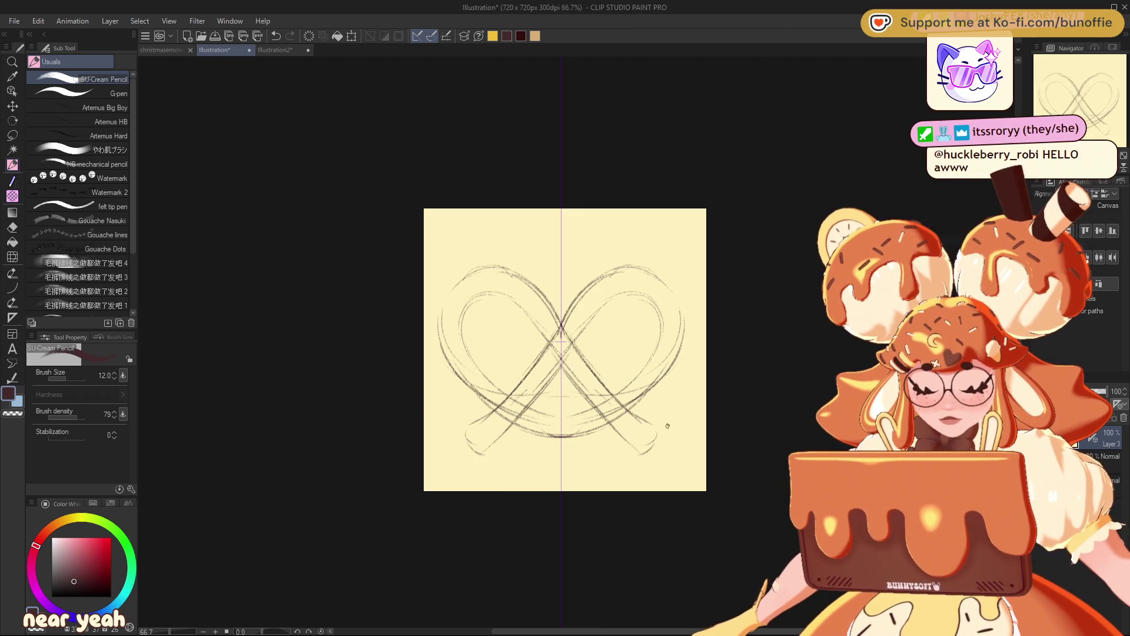
{"action": "key", "text": "ctrl+z"}
{"action": "key", "text": "ctrl+z"}
{"action": "key", "text": "ctrl+z"}
{"action": "key", "text": "ctrl+z"}
{"action": "key", "text": "ctrl+z"}
{"action": "key", "text": "ctrl+z"}
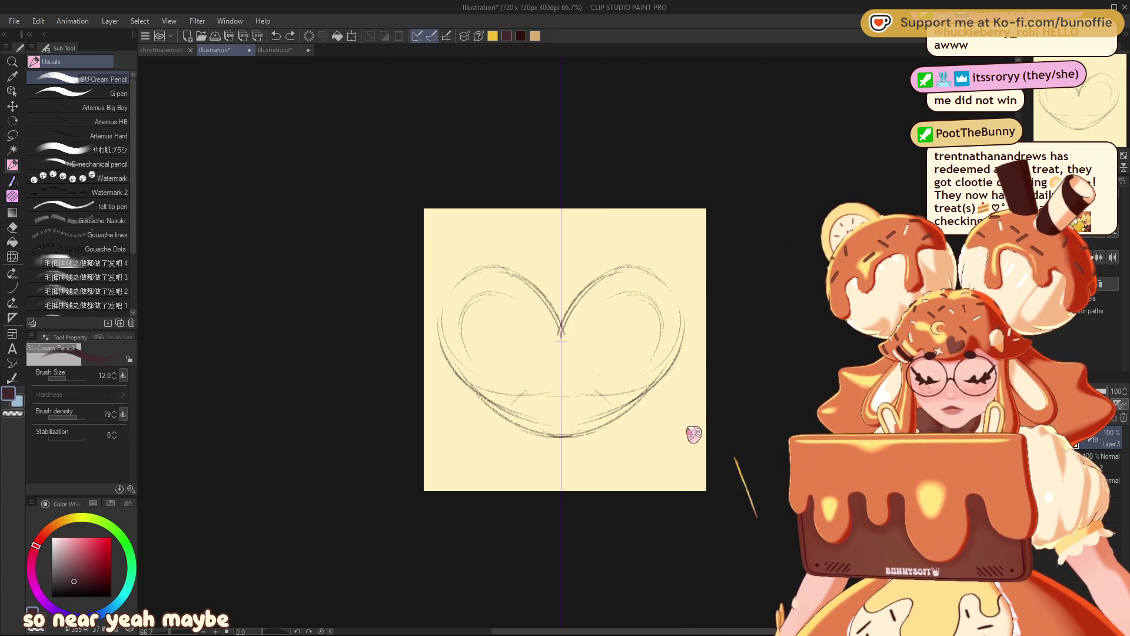
{"action": "key", "text": "ctrl+z"}
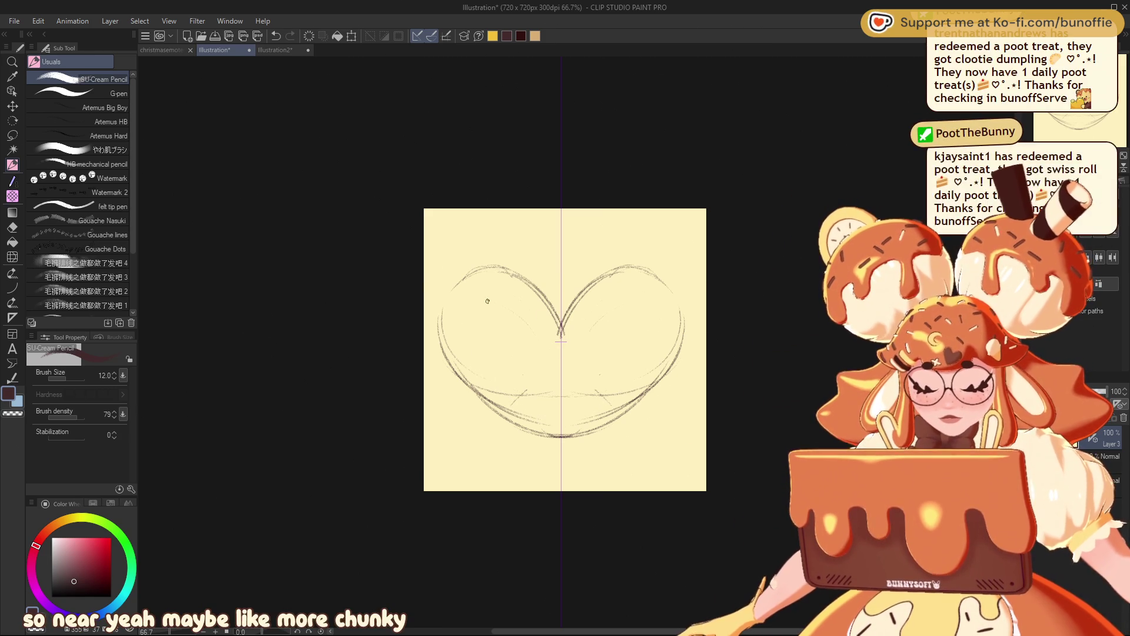
Step: Redraw the inner left loop and add mirrored diagonal arms crossing down from the centre
{"action": "left_click_drag", "start_coordinate": [492, 304], "coordinate": [472, 327]}
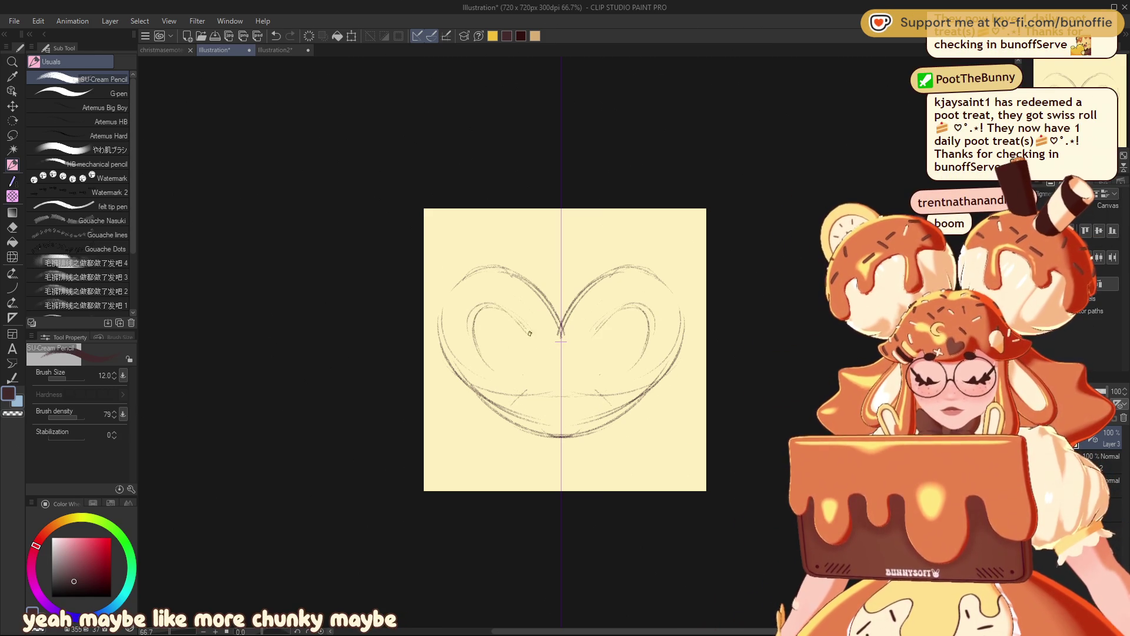
{"action": "mouse_move", "coordinate": [477, 354]}
{"action": "left_mouse_down"}
{"action": "mouse_move", "coordinate": [556, 412]}
{"action": "mouse_move", "coordinate": [507, 384]}
{"action": "mouse_move", "coordinate": [534, 433]}
{"action": "mouse_move", "coordinate": [502, 416]}
{"action": "left_mouse_up"}
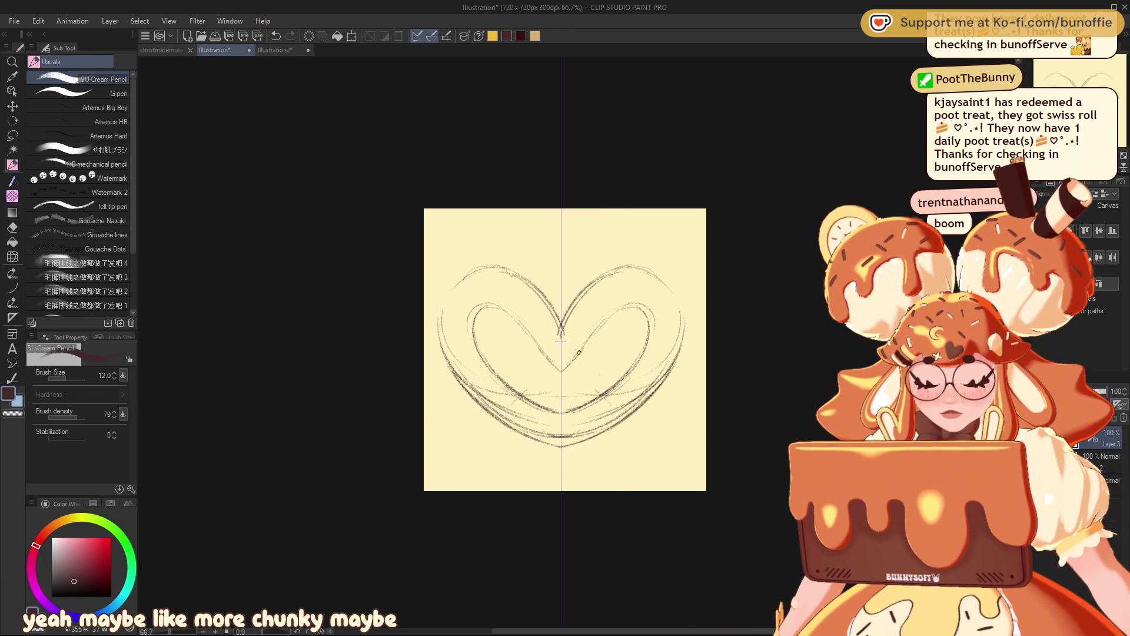
{"action": "left_click_drag", "start_coordinate": [560, 370], "coordinate": [506, 430]}
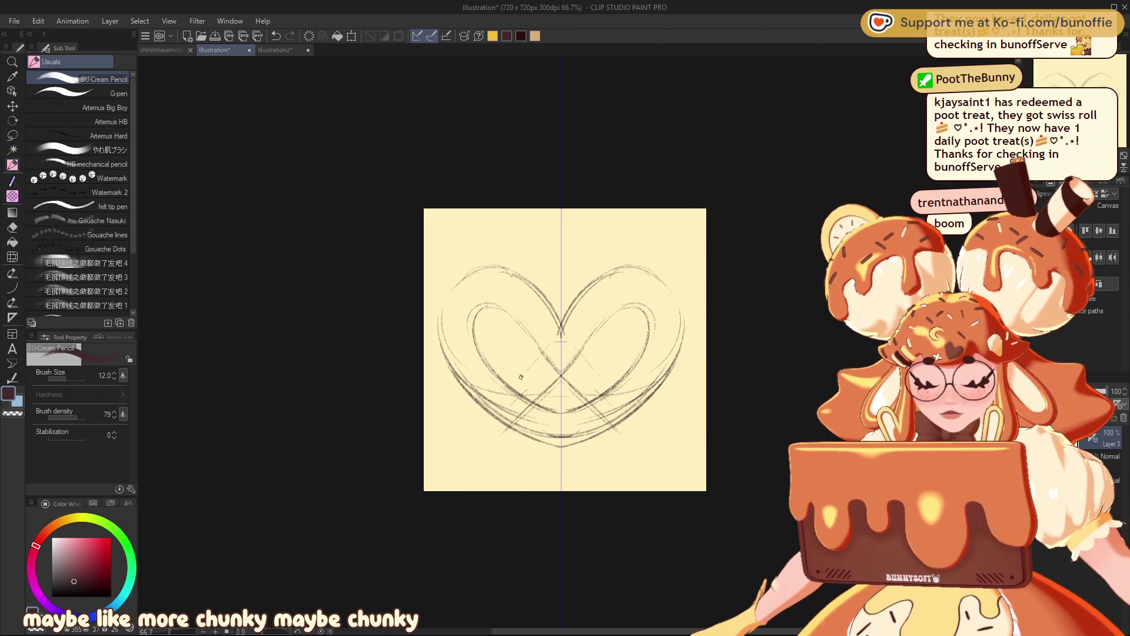
{"action": "left_click_drag", "start_coordinate": [547, 345], "coordinate": [491, 405]}
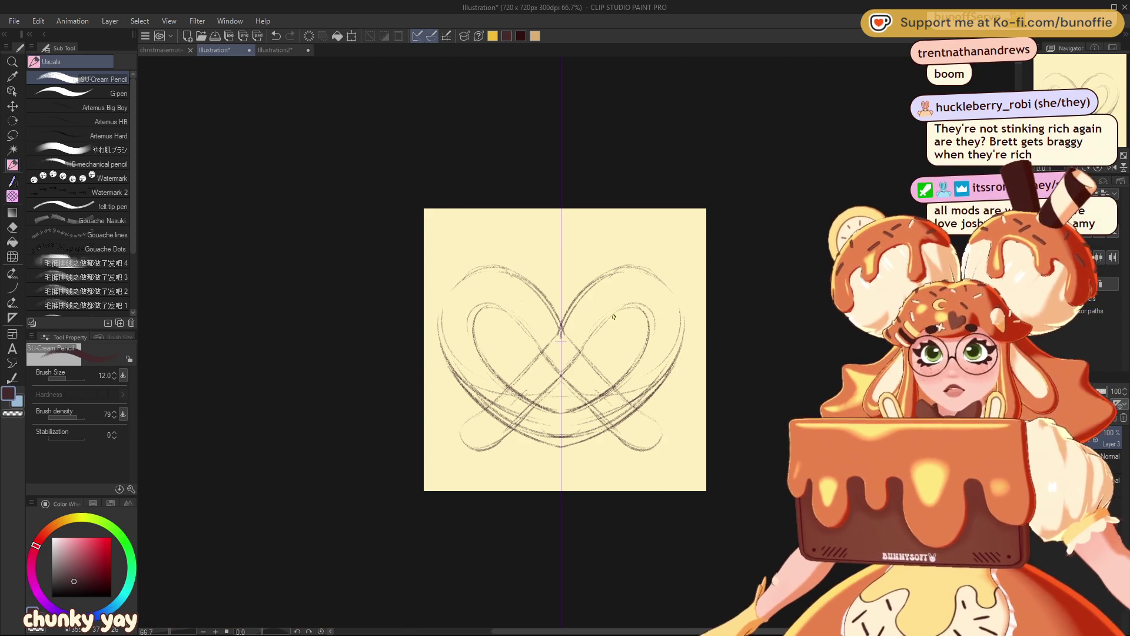
Step: Erase overlapping lines at the central crossing, the lower-right loop and the lower crossing
{"action": "key", "text": "e"}
{"action": "left_click_drag", "start_coordinate": [579, 364], "coordinate": [547, 344]}
{"action": "mouse_move", "coordinate": [594, 383]}
{"action": "left_mouse_down"}
{"action": "mouse_move", "coordinate": [624, 418]}
{"action": "mouse_move", "coordinate": [606, 409]}
{"action": "left_mouse_up"}
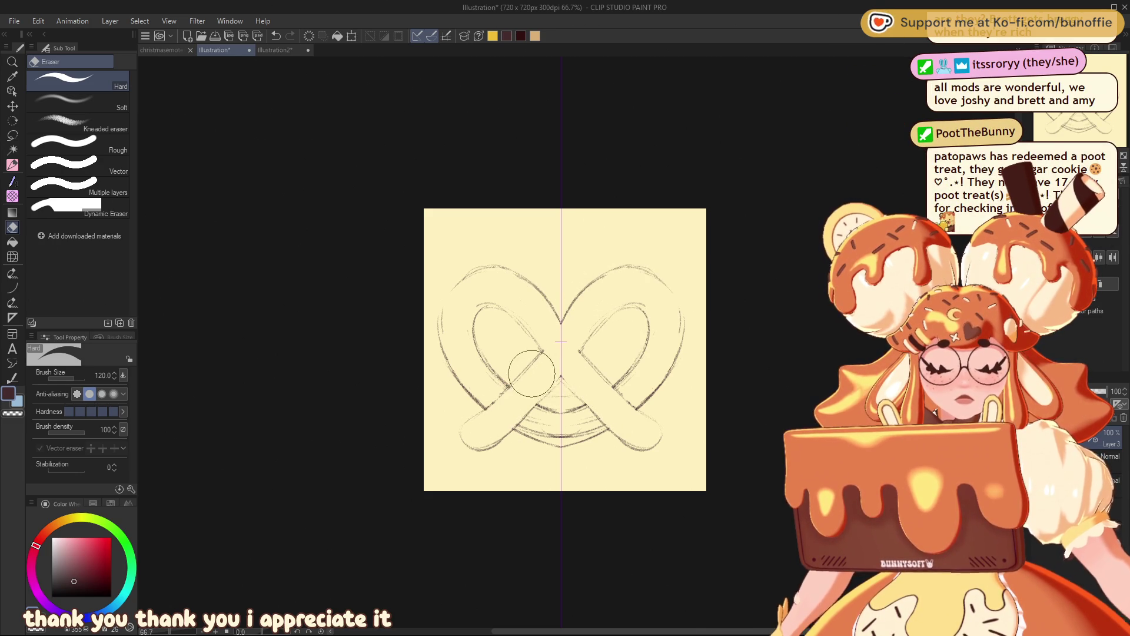
{"action": "mouse_move", "coordinate": [533, 421]}
{"action": "left_mouse_down"}
{"action": "mouse_move", "coordinate": [525, 433]}
{"action": "mouse_move", "coordinate": [577, 434]}
{"action": "left_mouse_up"}
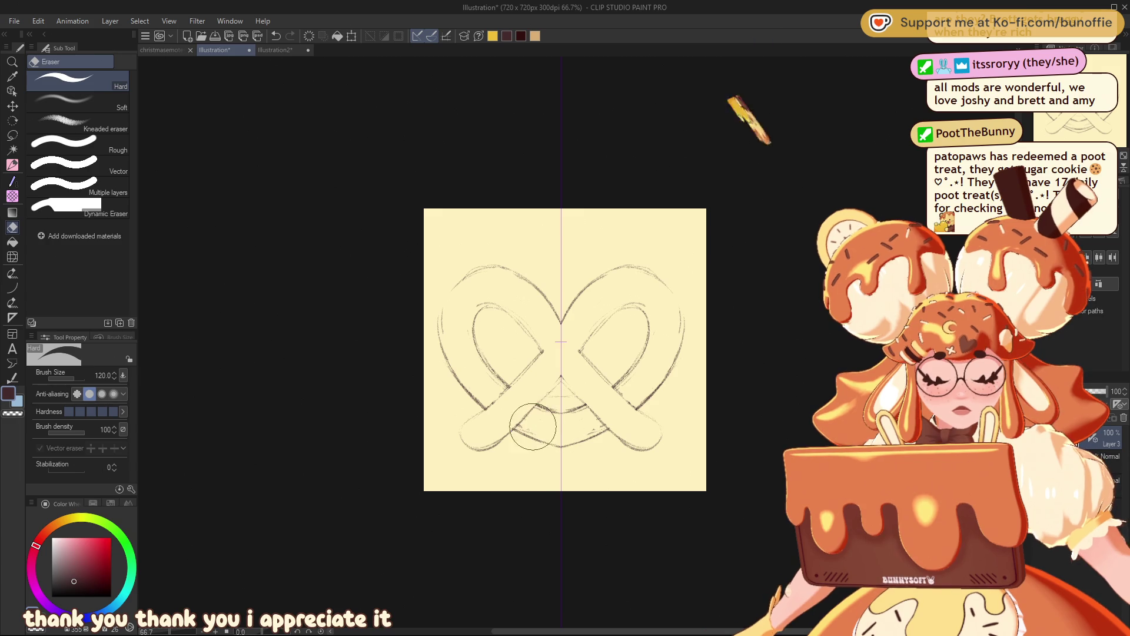
Step: Reselect the SU-Cream Pencil from the Pen tool
{"action": "left_click", "coordinate": [12, 163]}
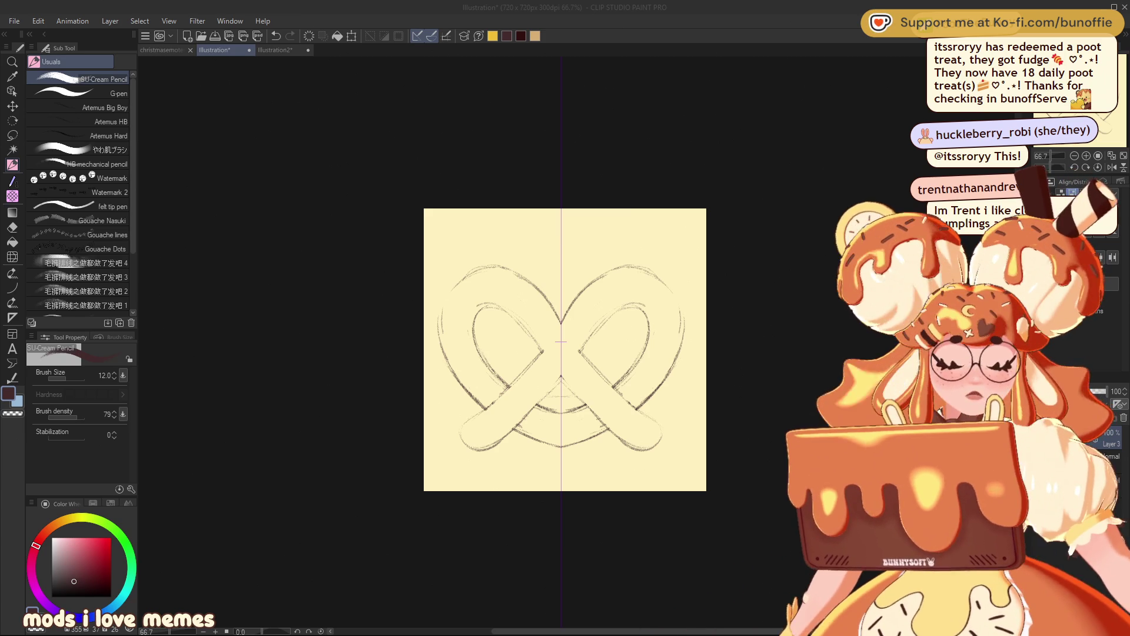
Step: Darken the pretzel's right diagonals, lower middle, central crossing and top-left arcs with mirrored pencil strokes
{"action": "left_click", "coordinate": [586, 352]}
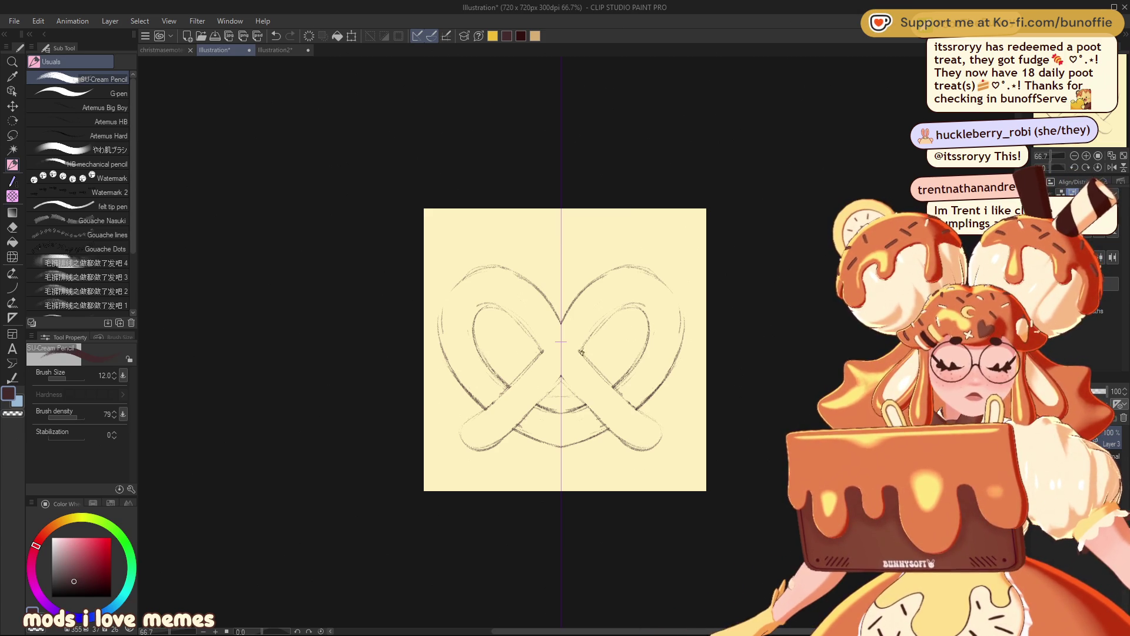
{"action": "left_click_drag", "start_coordinate": [599, 369], "coordinate": [658, 422]}
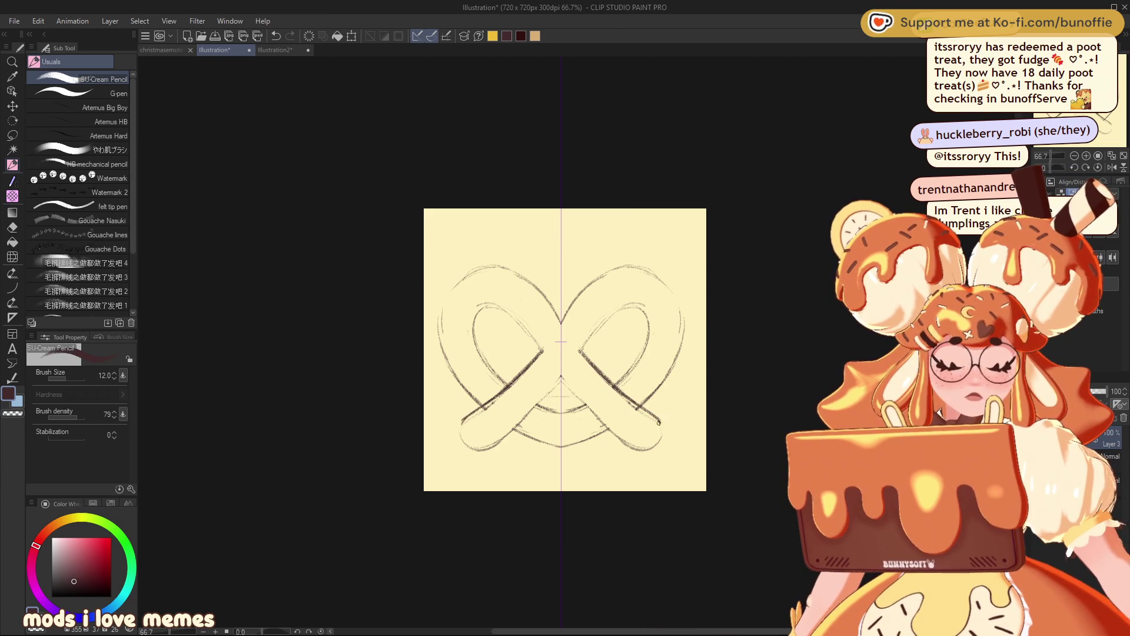
{"action": "mouse_move", "coordinate": [568, 386]}
{"action": "left_mouse_down"}
{"action": "mouse_move", "coordinate": [605, 423]}
{"action": "mouse_move", "coordinate": [653, 434]}
{"action": "left_mouse_up"}
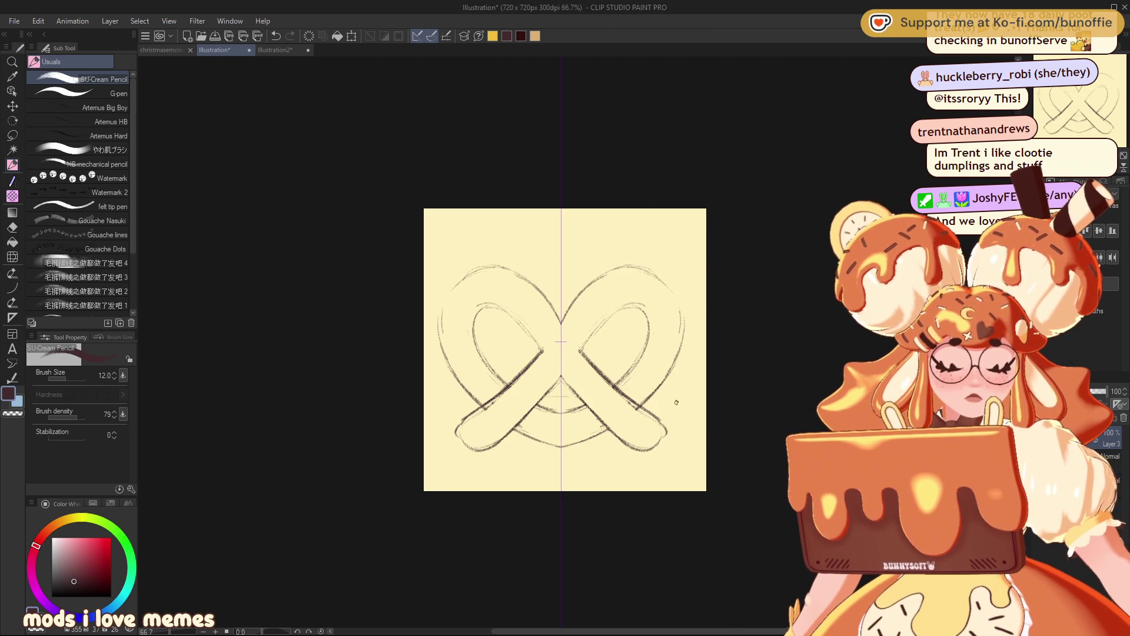
{"action": "key", "text": "ctrl+r"}
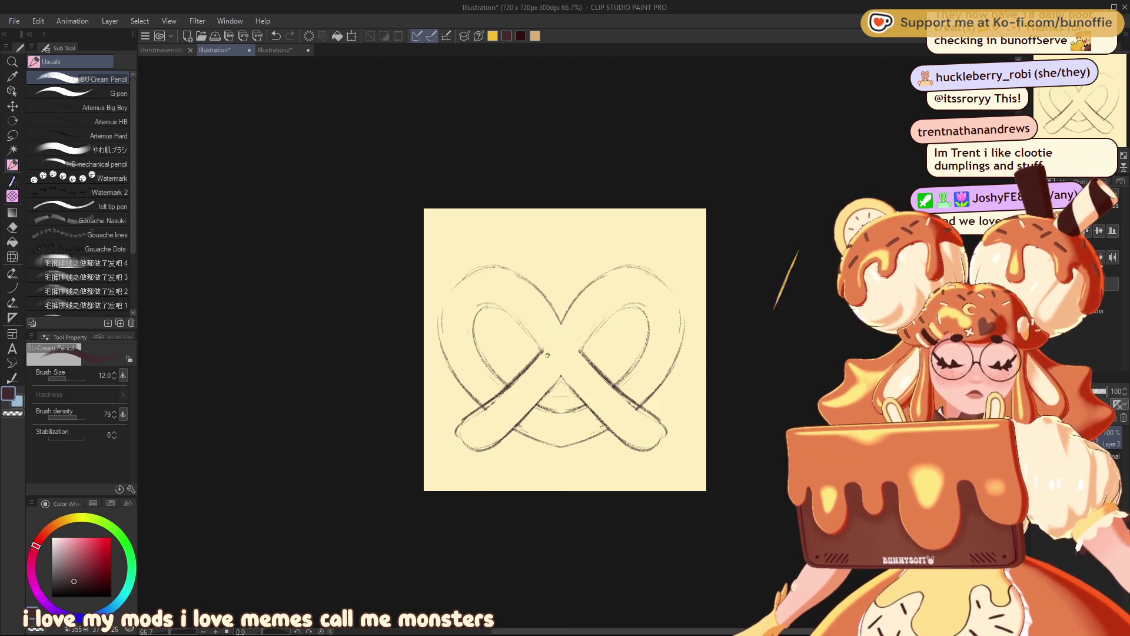
{"action": "left_click_drag", "start_coordinate": [533, 383], "coordinate": [573, 357]}
{"action": "left_click_drag", "start_coordinate": [554, 312], "coordinate": [623, 391]}
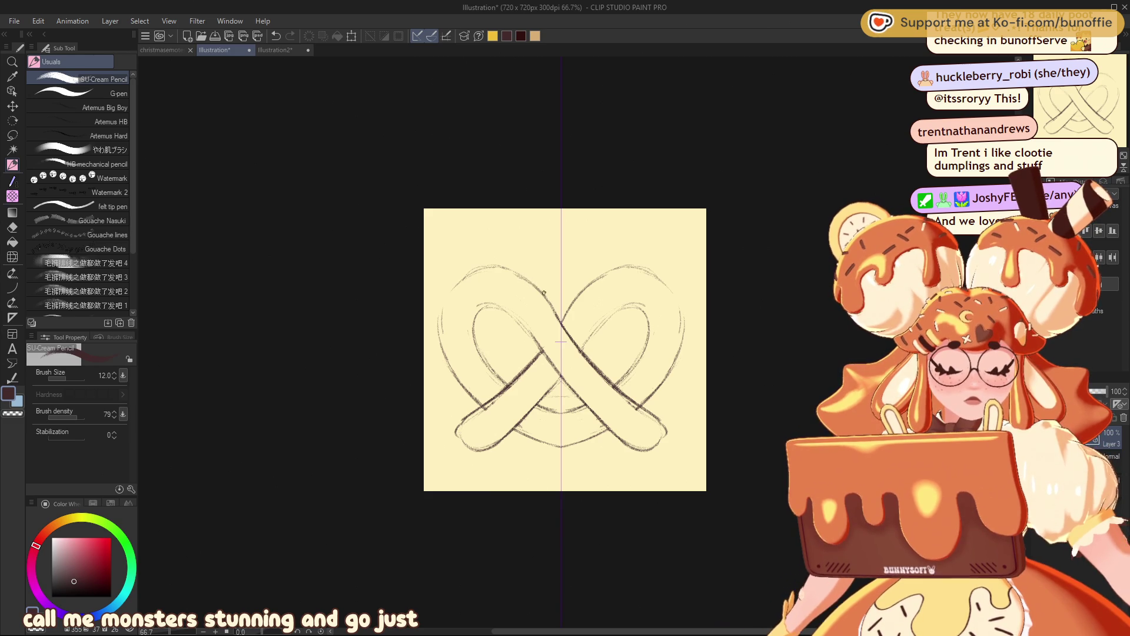
{"action": "left_click_drag", "start_coordinate": [499, 267], "coordinate": [443, 323]}
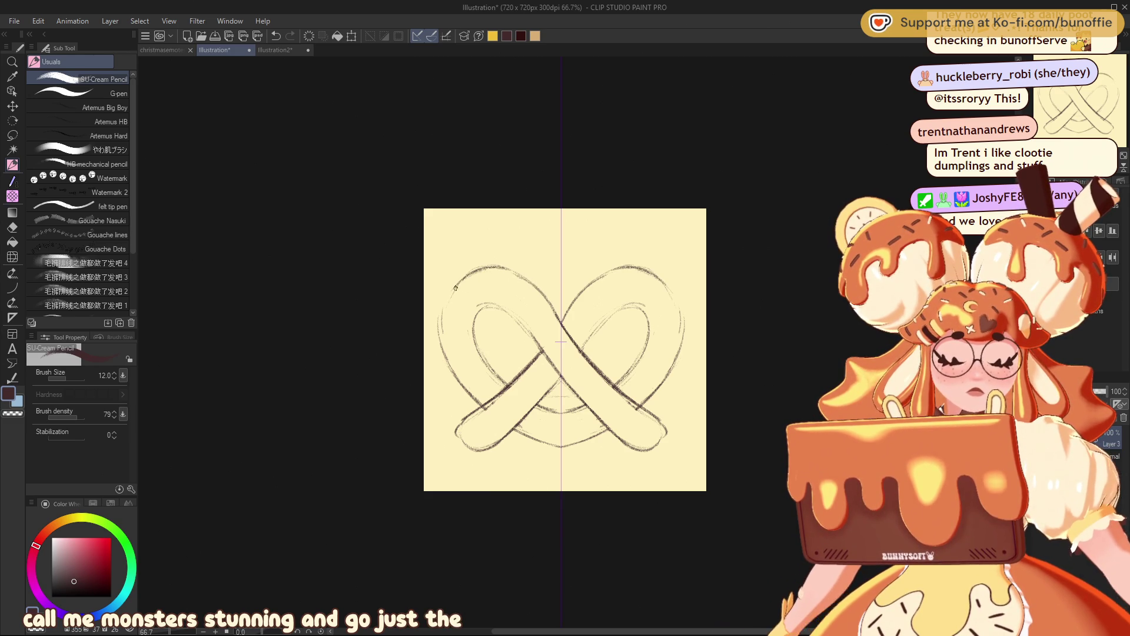
{"action": "left_click_drag", "start_coordinate": [474, 275], "coordinate": [440, 331]}
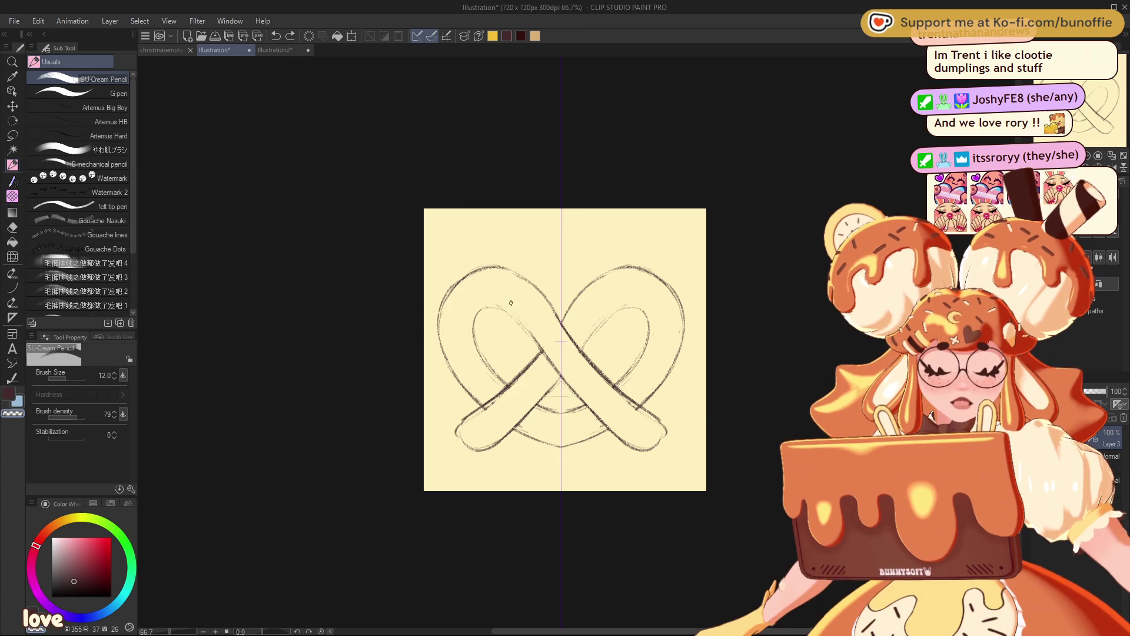
Step: In the main drawing colour, darken the left loop's inner edge and bottom and the lower middle curve
{"action": "key", "text": "x"}
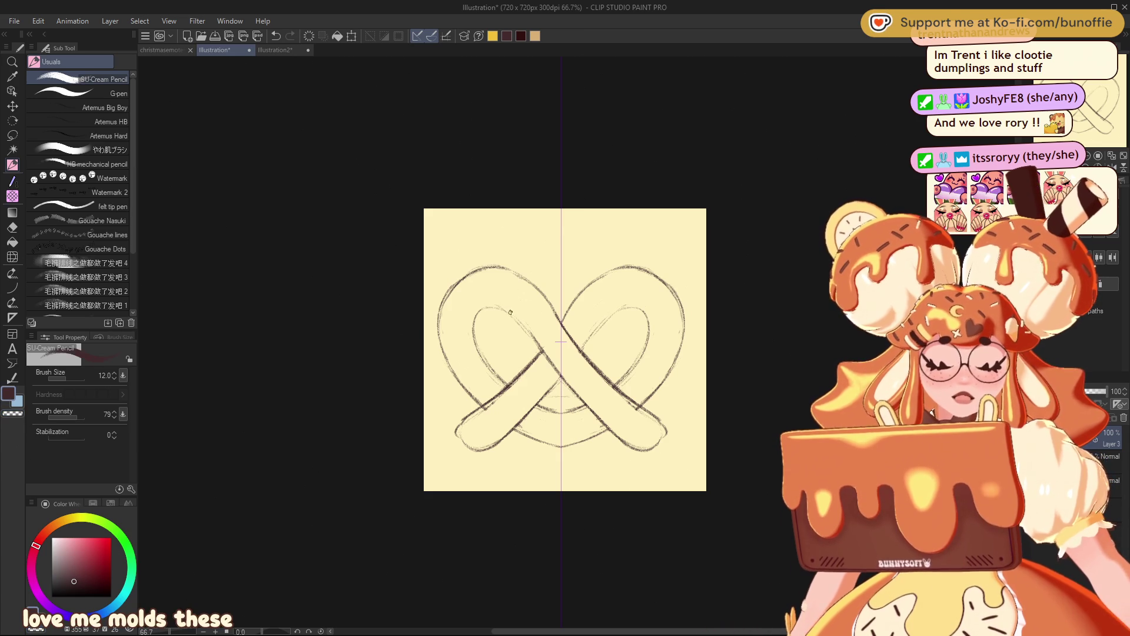
{"action": "mouse_move", "coordinate": [490, 307]}
{"action": "left_mouse_down"}
{"action": "mouse_move", "coordinate": [475, 327]}
{"action": "mouse_move", "coordinate": [481, 352]}
{"action": "left_mouse_up"}
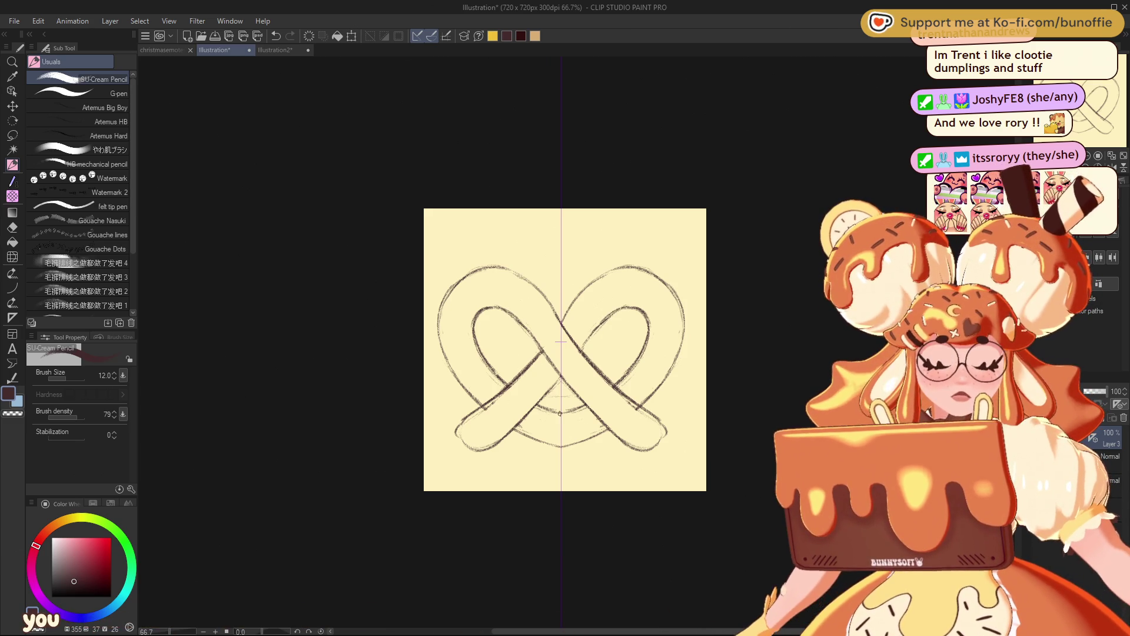
{"action": "left_click_drag", "start_coordinate": [550, 411], "coordinate": [571, 415]}
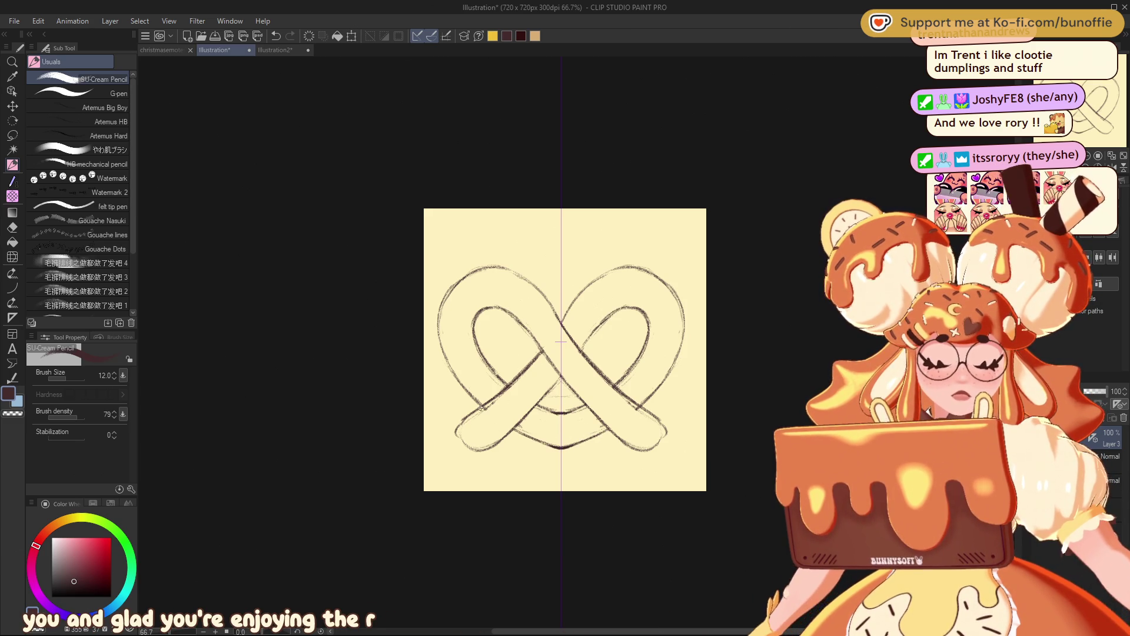
{"action": "mouse_move", "coordinate": [473, 421]}
{"action": "left_mouse_down"}
{"action": "mouse_move", "coordinate": [475, 451]}
{"action": "mouse_move", "coordinate": [501, 442]}
{"action": "left_mouse_up"}
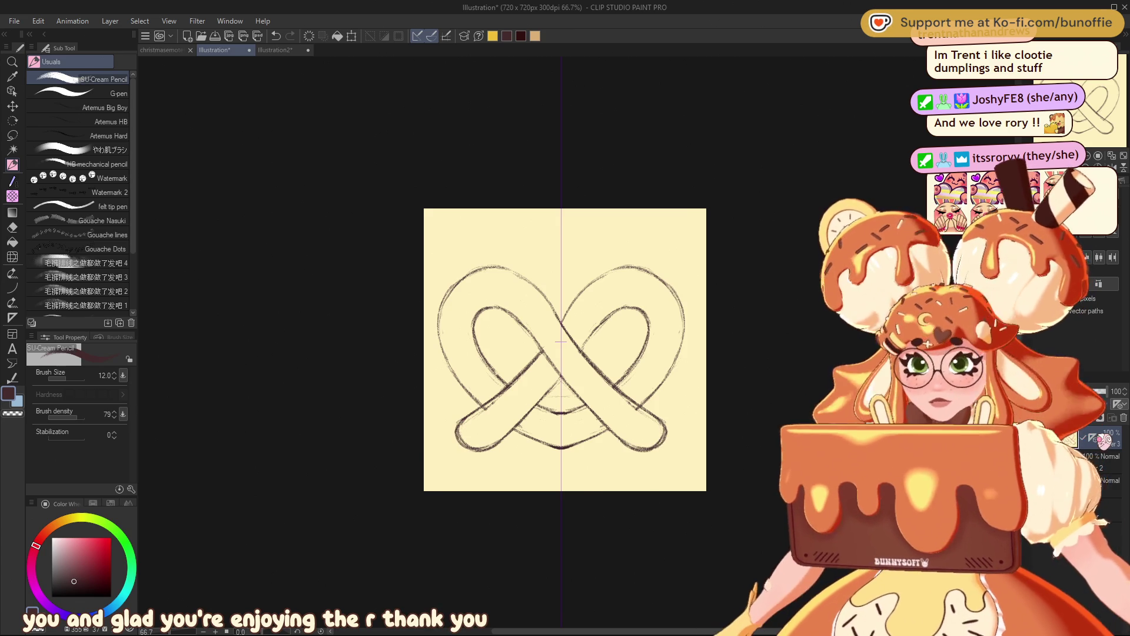
Step: Start a transform on the pretzel sketch, enlarging it to 107% and rotating it diagonally
{"action": "key", "text": "ctrl+t"}
{"action": "left_click_drag", "start_coordinate": [685, 356], "coordinate": [678, 369]}
{"action": "left_click_drag", "start_coordinate": [744, 308], "coordinate": [734, 424]}
Step: Shift the pretzel up, scale it to 109% and commit, then retrace the right loop's top edge
{"action": "left_click_drag", "start_coordinate": [670, 398], "coordinate": [673, 390]}
{"action": "left_click_drag", "start_coordinate": [467, 257], "coordinate": [470, 254]}
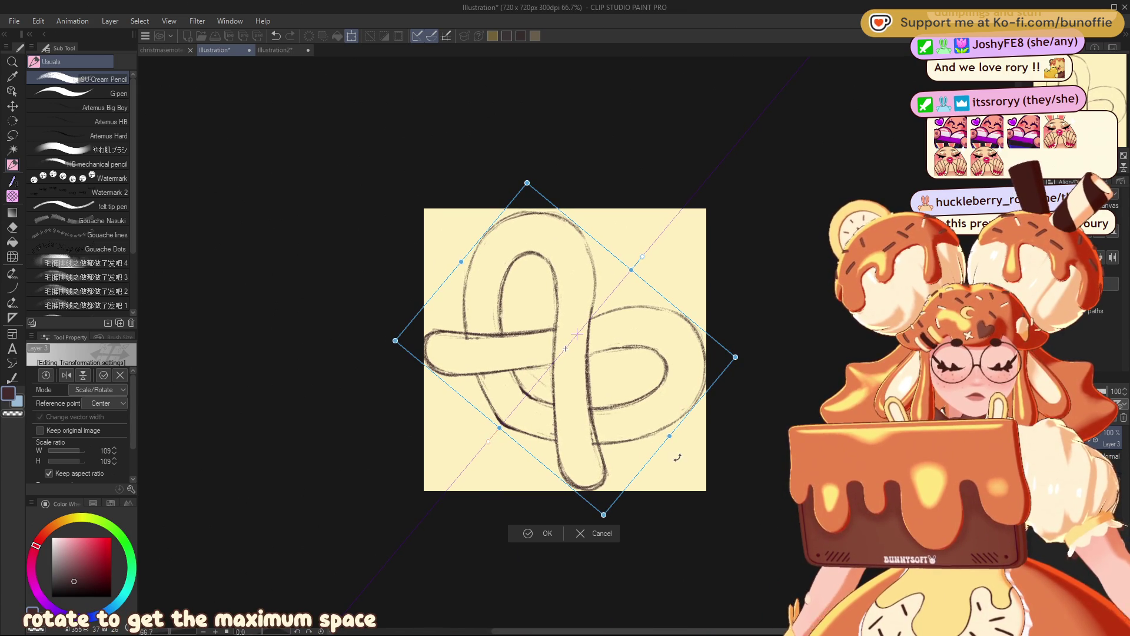
{"action": "left_click", "coordinate": [542, 534]}
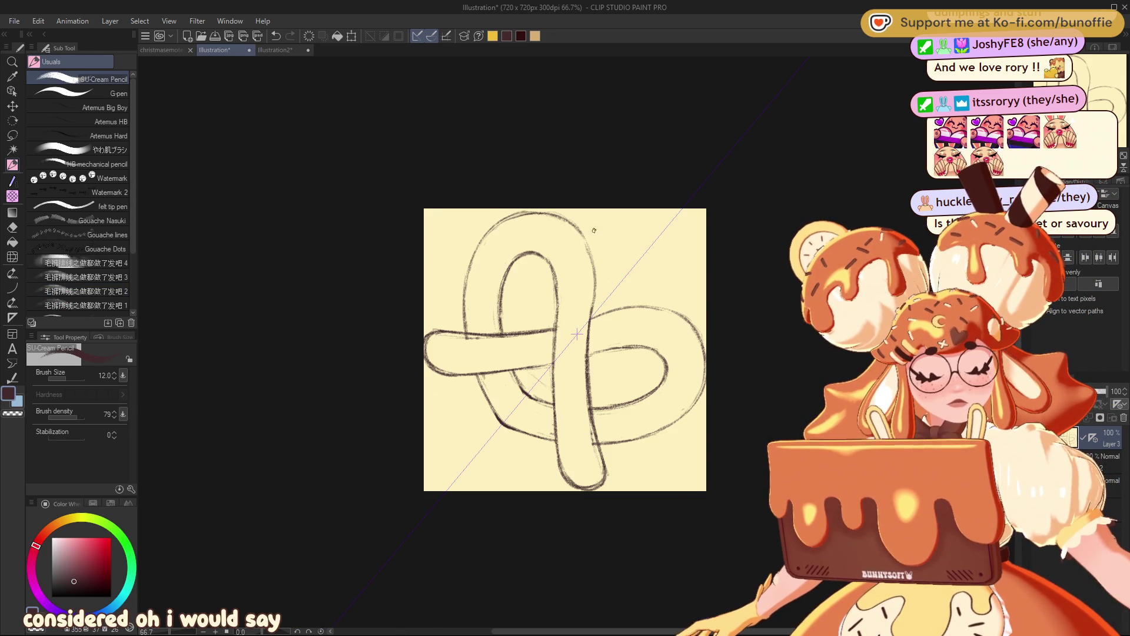
{"action": "left_click_drag", "start_coordinate": [655, 308], "coordinate": [590, 316]}
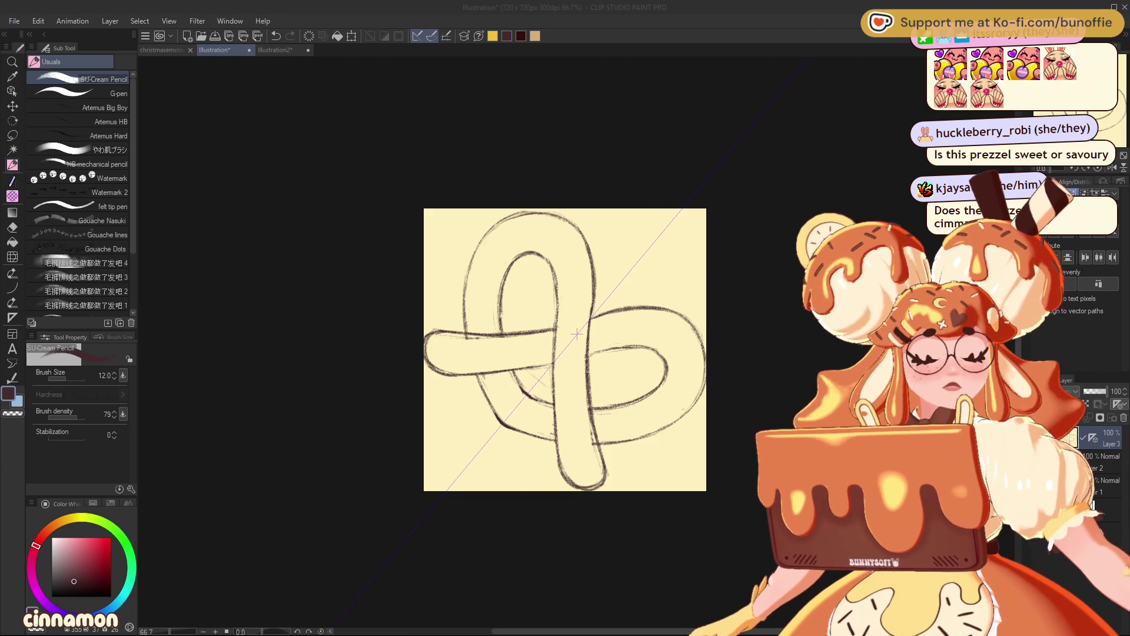
Step: Hide the pretzel sketch so the canvas is blank again
{"action": "key", "text": "Delete"}
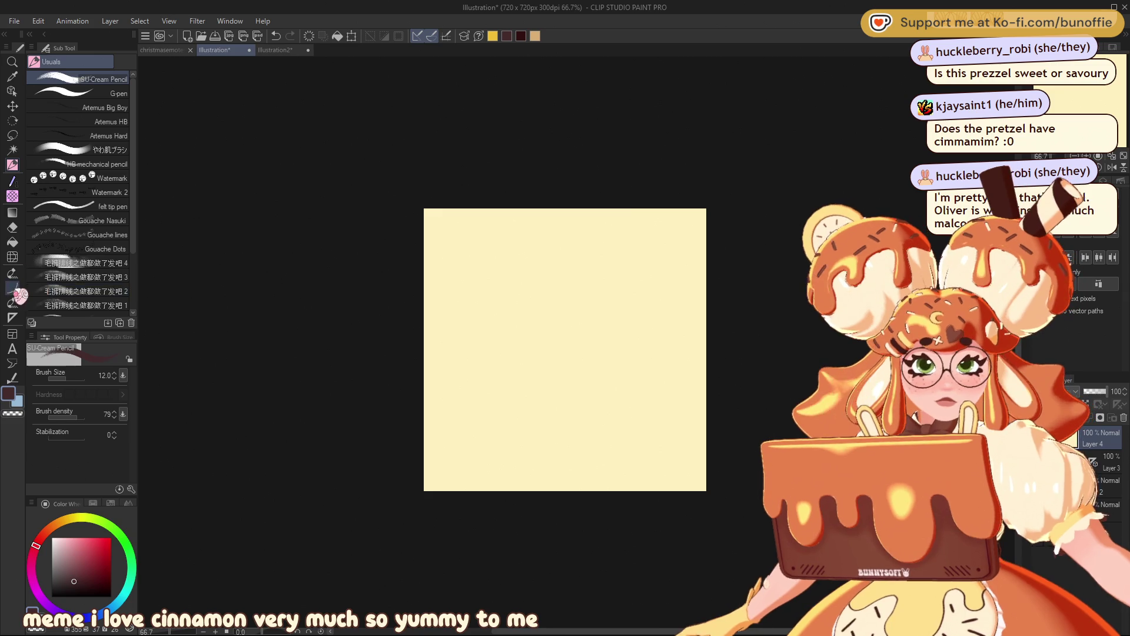
{"action": "left_click", "coordinate": [12, 316]}
Step: Place a vertical symmetry ruler centred on the canvas, then sketch the dessert's top ellipse
{"action": "left_click_drag", "start_coordinate": [564, 314], "coordinate": [564, 454]}
{"action": "key", "text": "w"}
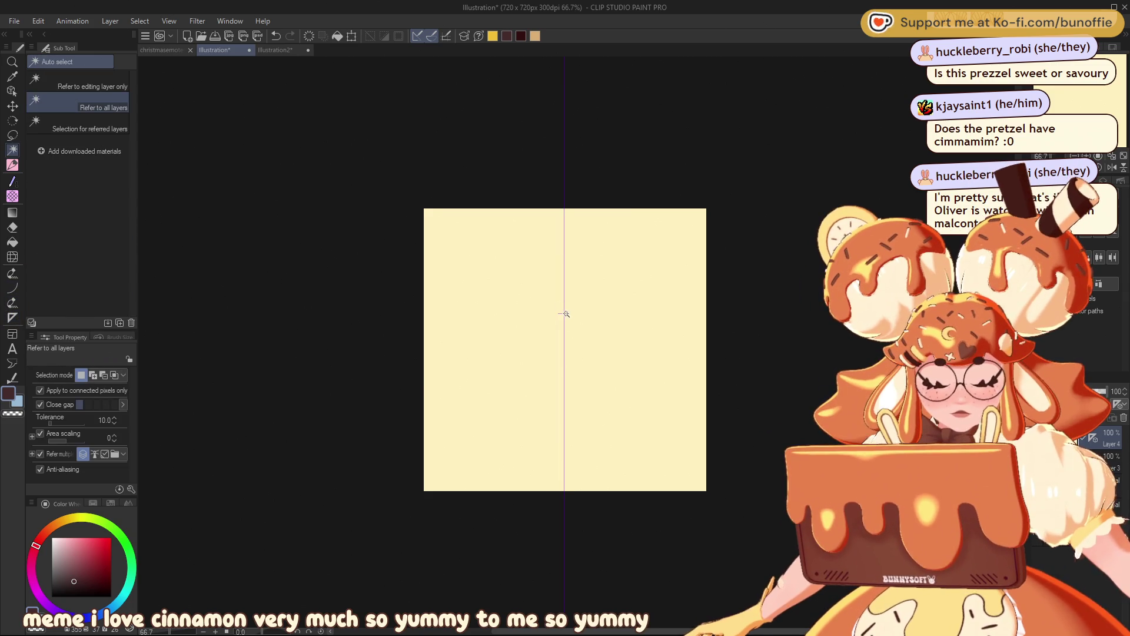
{"action": "key", "text": "o"}
{"action": "left_click_drag", "start_coordinate": [573, 322], "coordinate": [574, 322]}
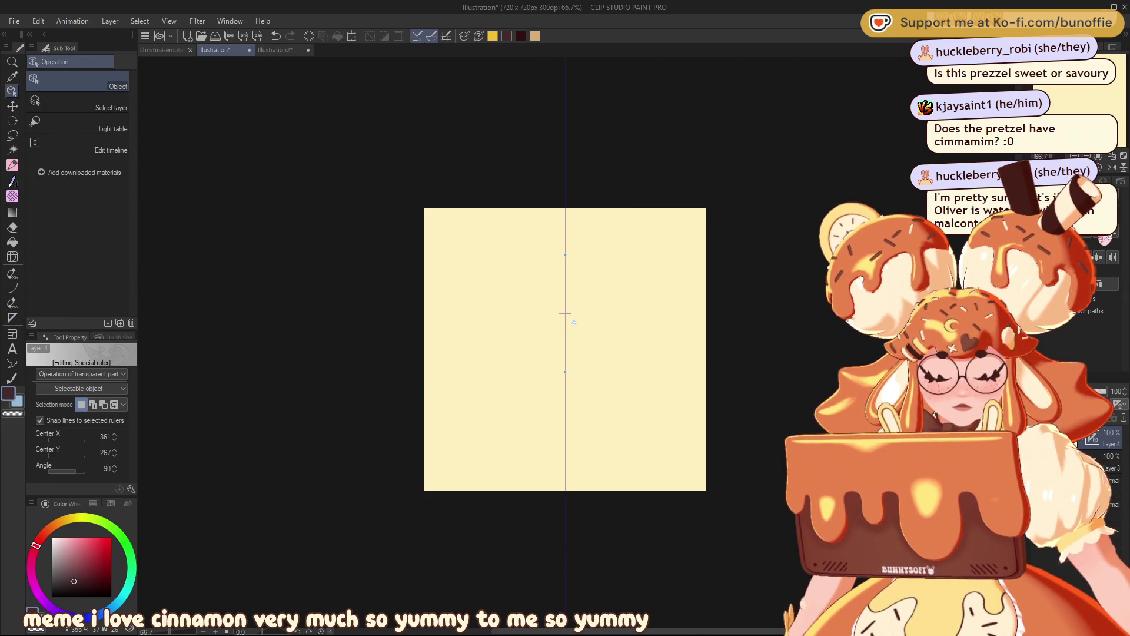
{"action": "left_click", "coordinate": [18, 164]}
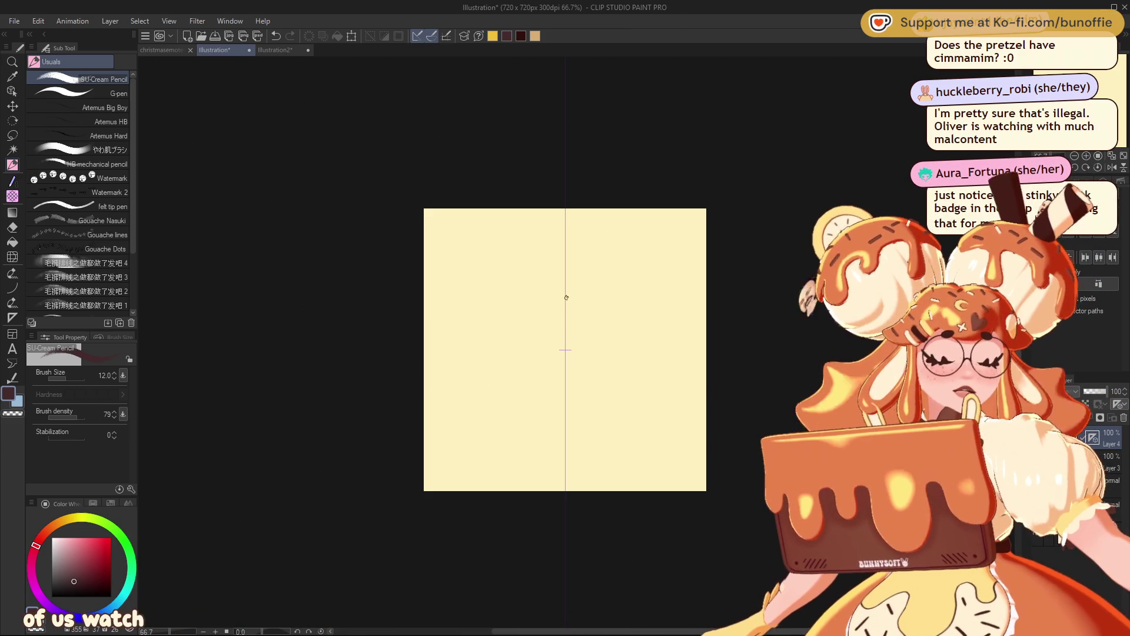
{"action": "mouse_move", "coordinate": [607, 270]}
{"action": "left_mouse_down"}
{"action": "mouse_move", "coordinate": [669, 293]}
{"action": "mouse_move", "coordinate": [672, 331]}
{"action": "mouse_move", "coordinate": [636, 272]}
{"action": "mouse_move", "coordinate": [542, 260]}
{"action": "mouse_move", "coordinate": [677, 336]}
{"action": "left_mouse_up"}
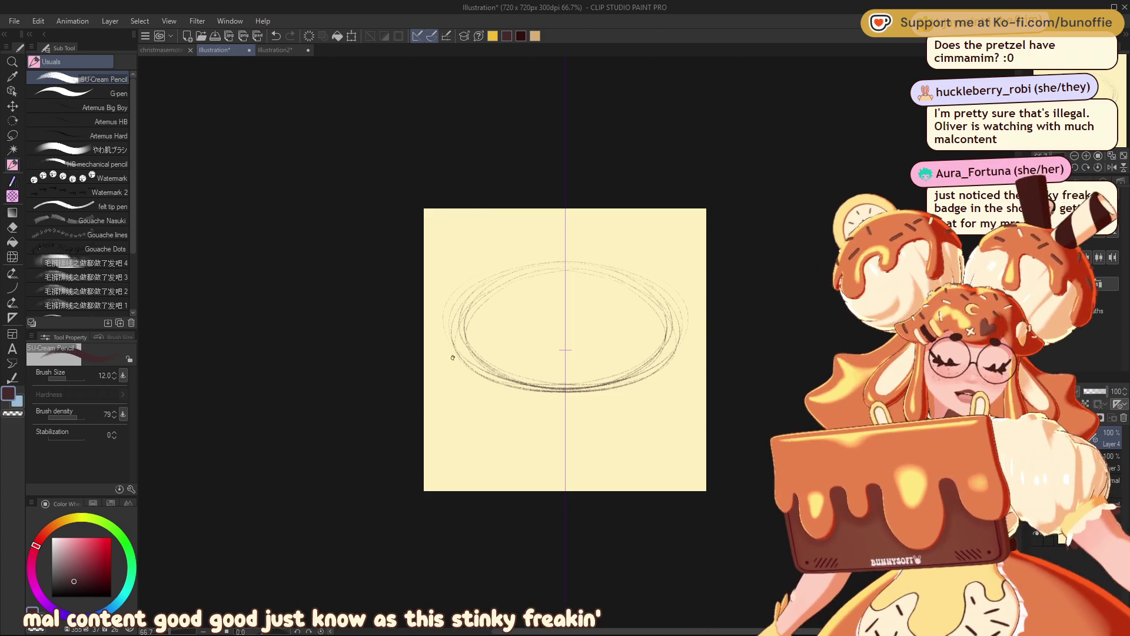
Step: Draw the cylinder's mirrored sides and curved bottom, darken the ellipse arcs, and erase stray lines
{"action": "left_click_drag", "start_coordinate": [455, 351], "coordinate": [456, 406]}
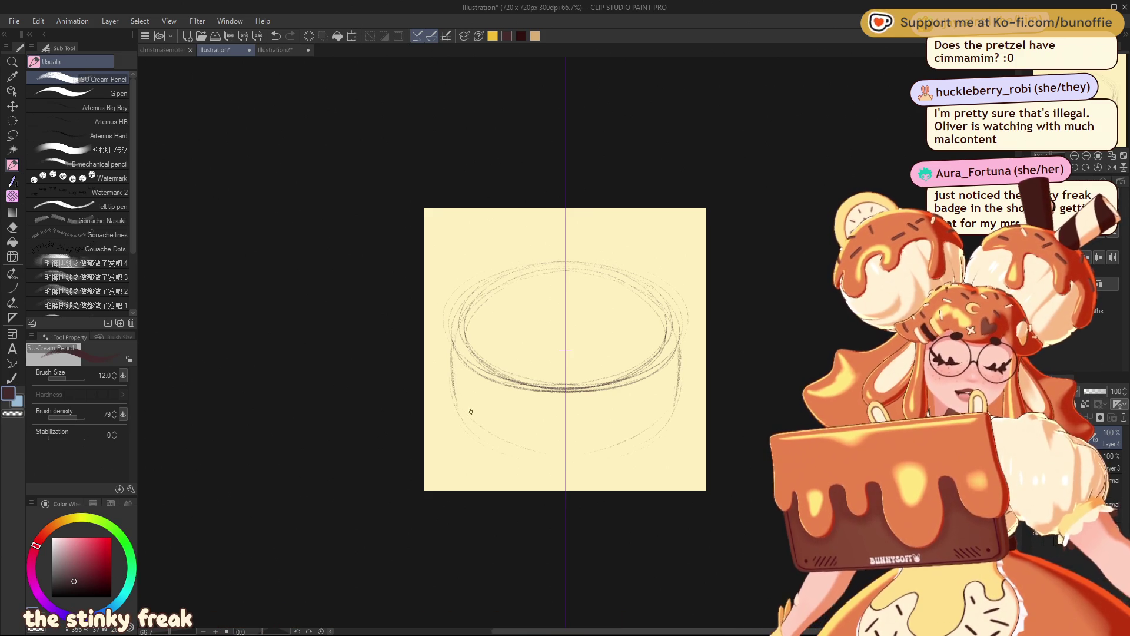
{"action": "left_click_drag", "start_coordinate": [465, 415], "coordinate": [508, 436]}
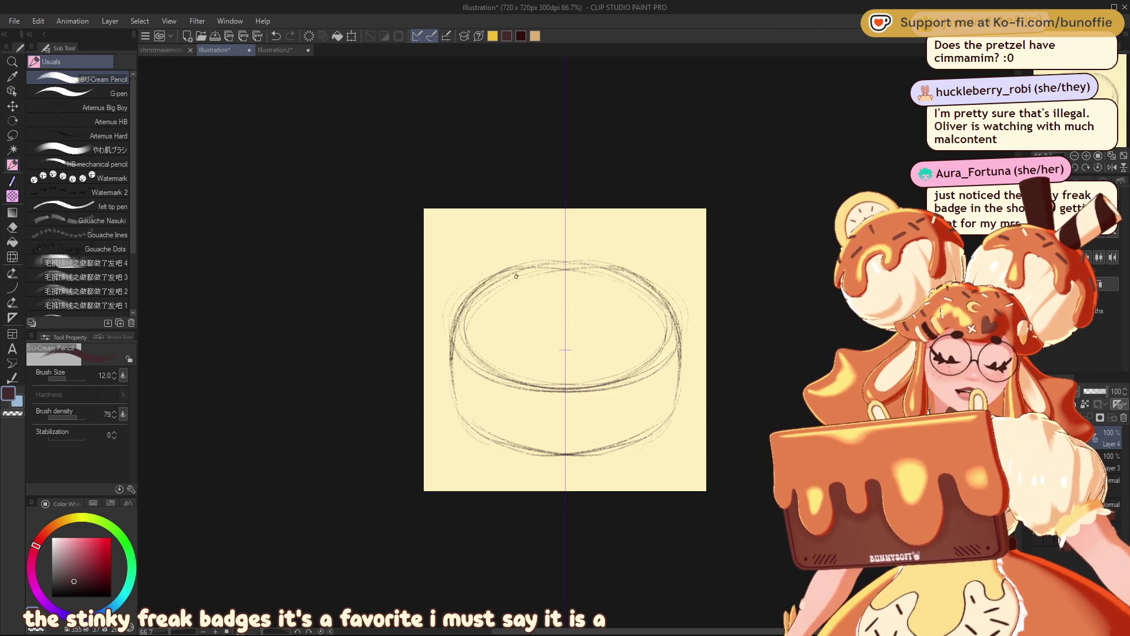
{"action": "left_click_drag", "start_coordinate": [481, 299], "coordinate": [478, 285]}
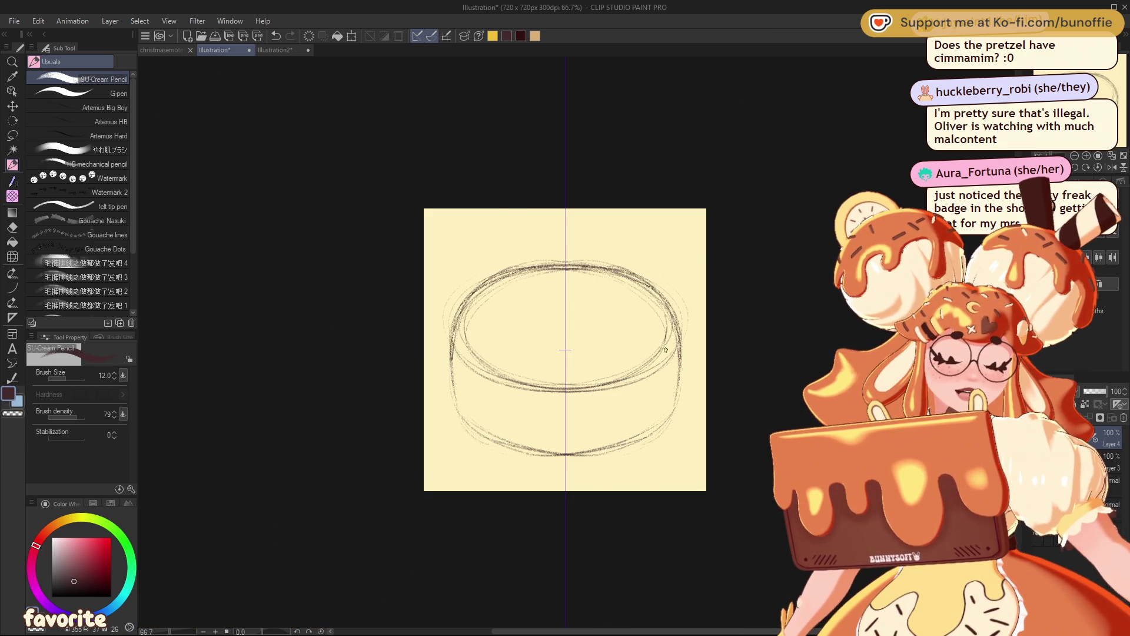
{"action": "left_click_drag", "start_coordinate": [669, 363], "coordinate": [615, 386]}
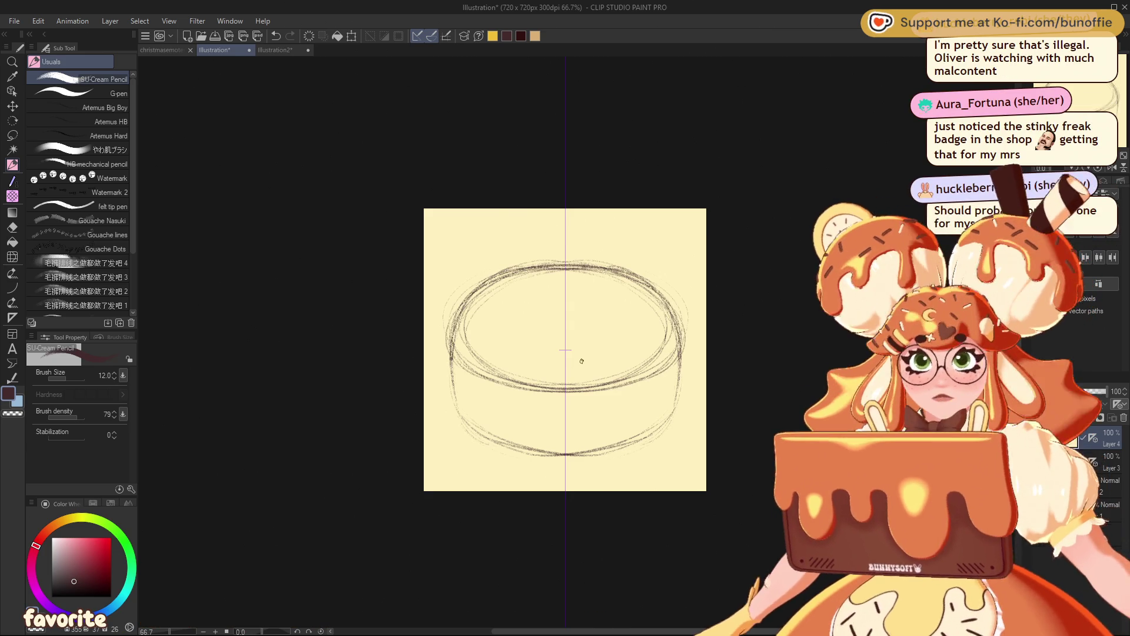
{"action": "key", "text": "e"}
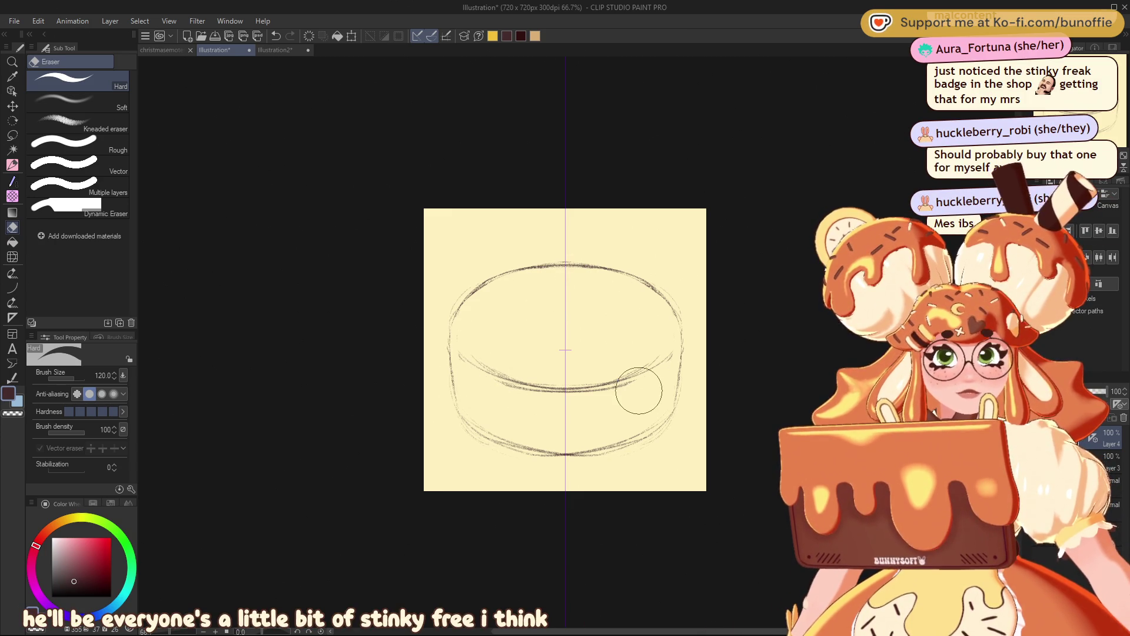
{"action": "left_click", "coordinate": [13, 165]}
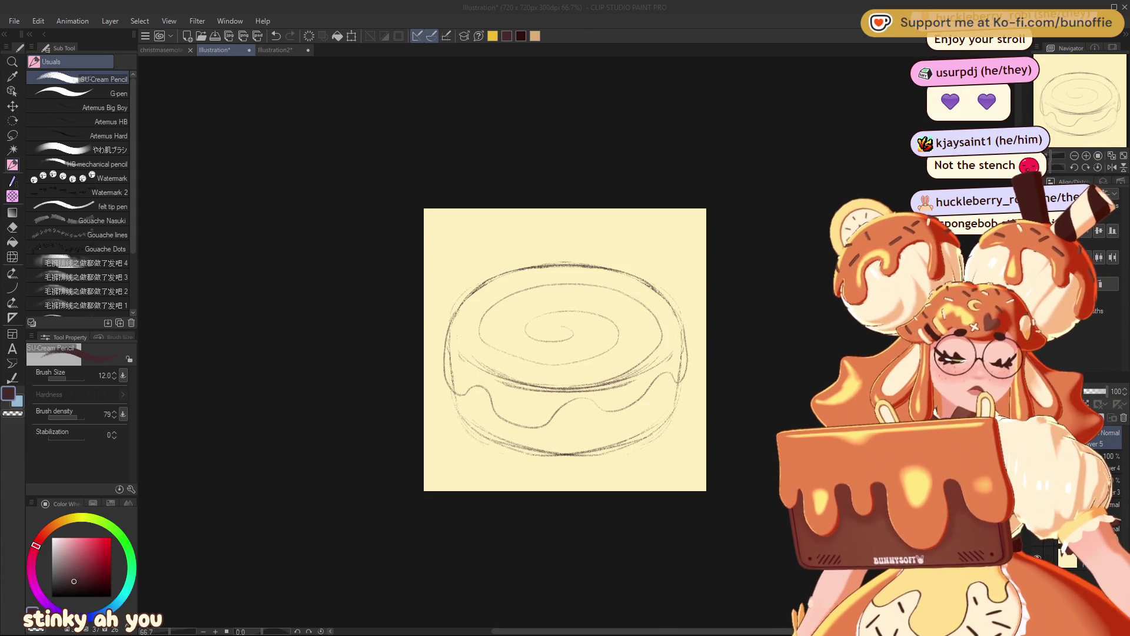
Step: Erase the spiral on the cake top and draw a new inner oval, undoing it to redraw
{"action": "key", "text": "e"}
{"action": "mouse_move", "coordinate": [550, 333]}
{"action": "left_mouse_down"}
{"action": "mouse_move", "coordinate": [508, 352]}
{"action": "mouse_move", "coordinate": [613, 247]}
{"action": "mouse_move", "coordinate": [550, 323]}
{"action": "mouse_move", "coordinate": [658, 341]}
{"action": "left_mouse_up"}
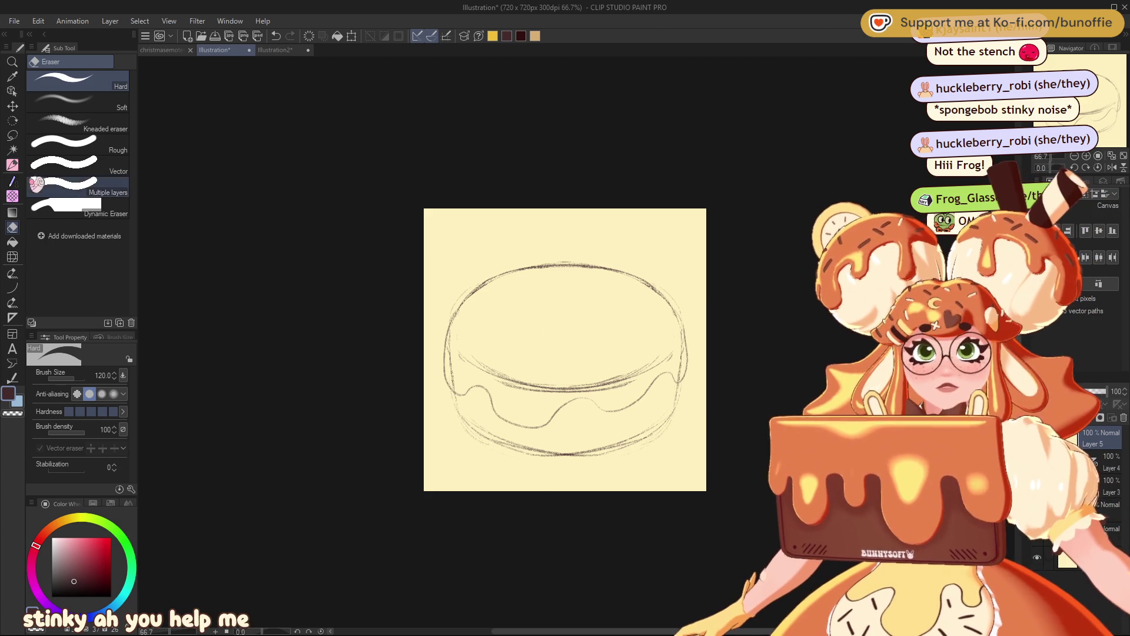
{"action": "left_click", "coordinate": [11, 165]}
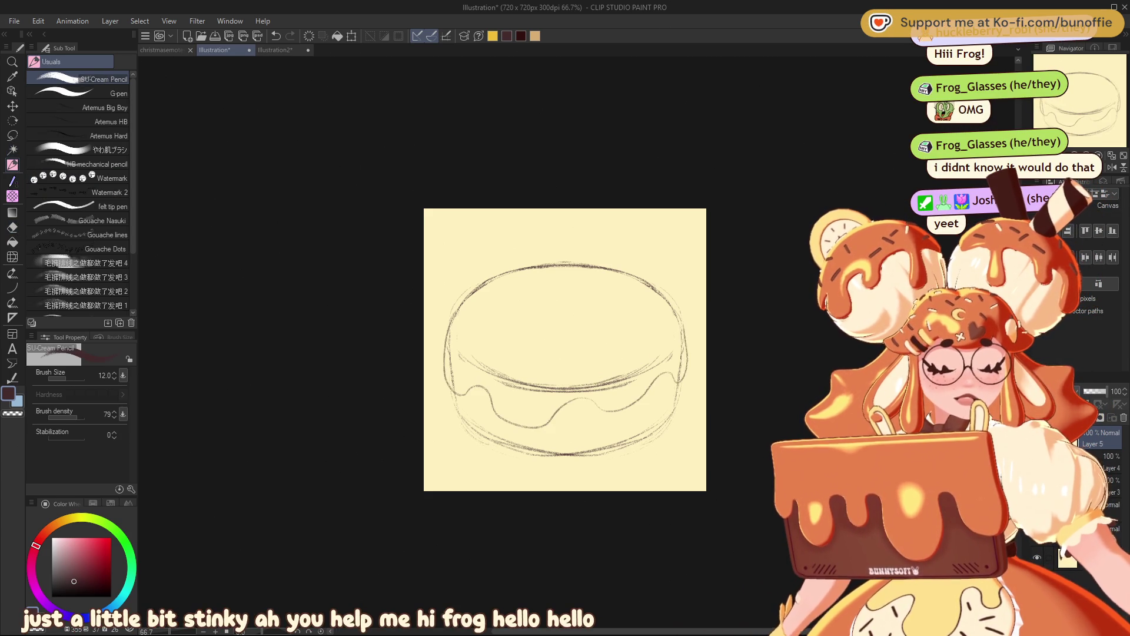
{"action": "mouse_move", "coordinate": [607, 323]}
{"action": "left_mouse_down"}
{"action": "mouse_move", "coordinate": [659, 339]}
{"action": "mouse_move", "coordinate": [505, 336]}
{"action": "mouse_move", "coordinate": [568, 316]}
{"action": "left_mouse_up"}
{"action": "key", "text": "ctrl+z"}
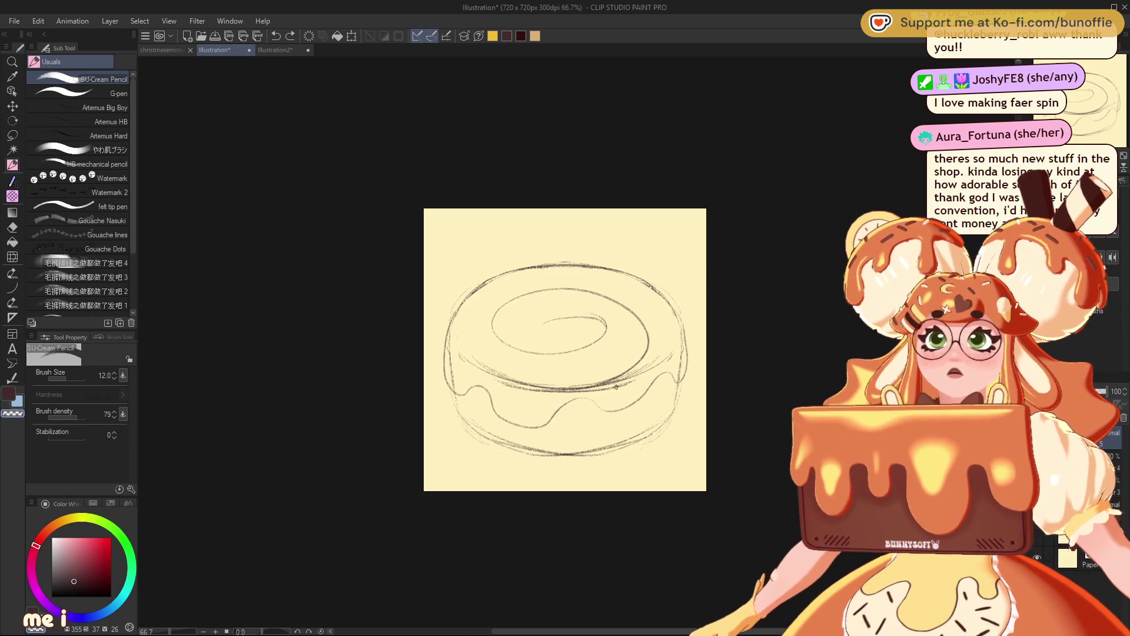
Step: Undo the inner ellipse and swirl strokes, then darken the lower curve of the inner ring
{"action": "key", "text": "Delete"}
{"action": "key", "text": "ctrl+z"}
{"action": "key", "text": "Delete"}
{"action": "key", "text": "ctrl+z"}
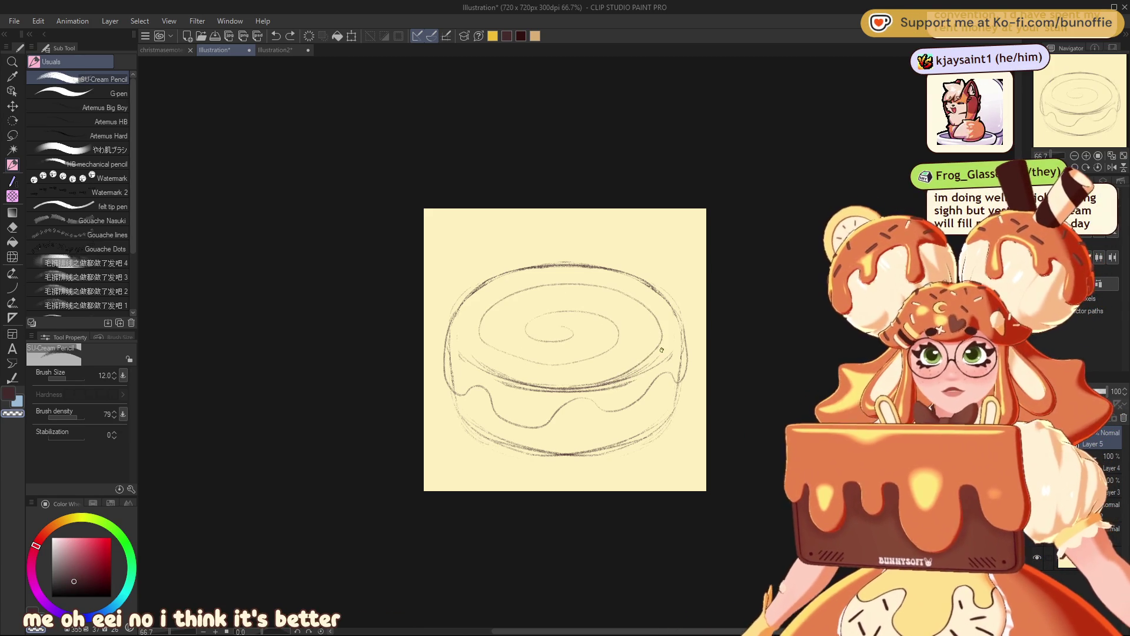
{"action": "key", "text": "ctrl+z"}
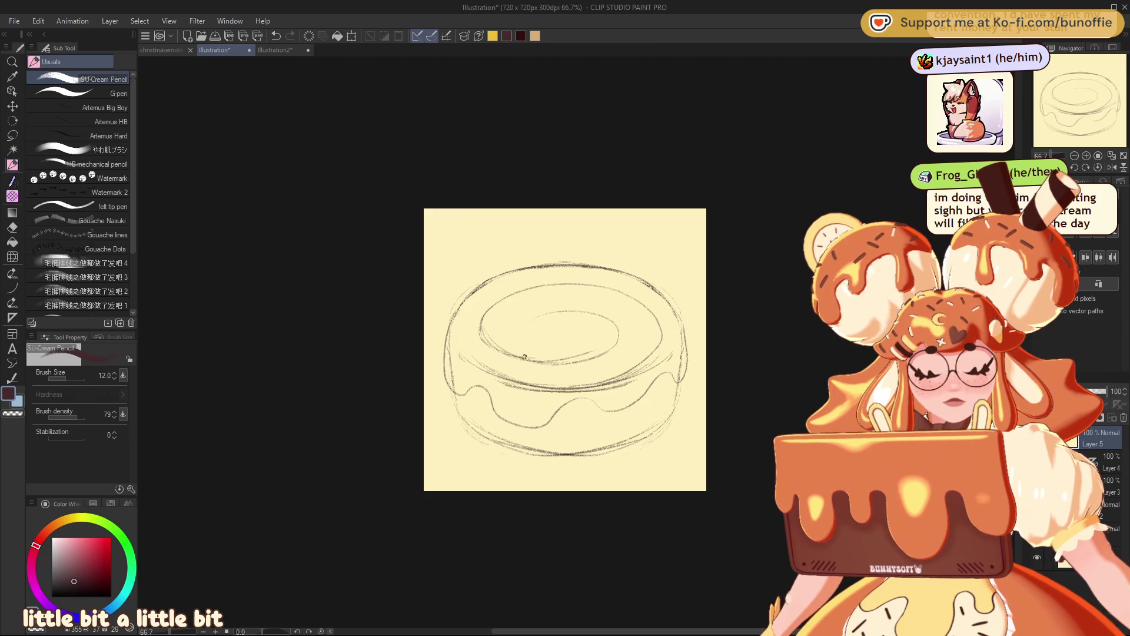
{"action": "key", "text": "ctrl+z"}
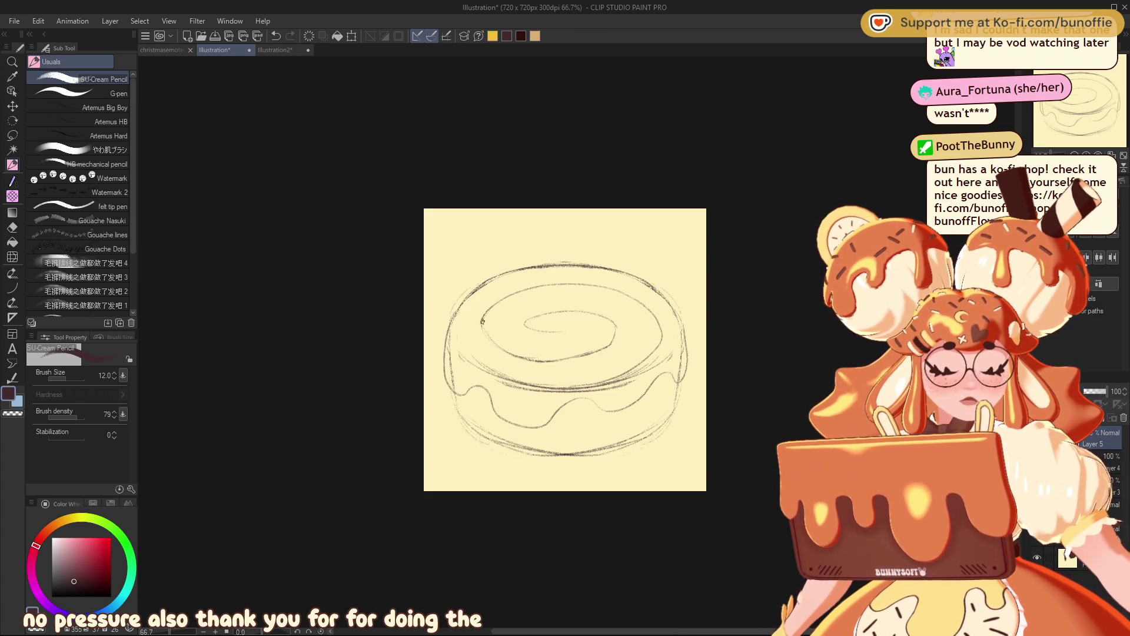
{"action": "left_click_drag", "start_coordinate": [517, 350], "coordinate": [616, 342]}
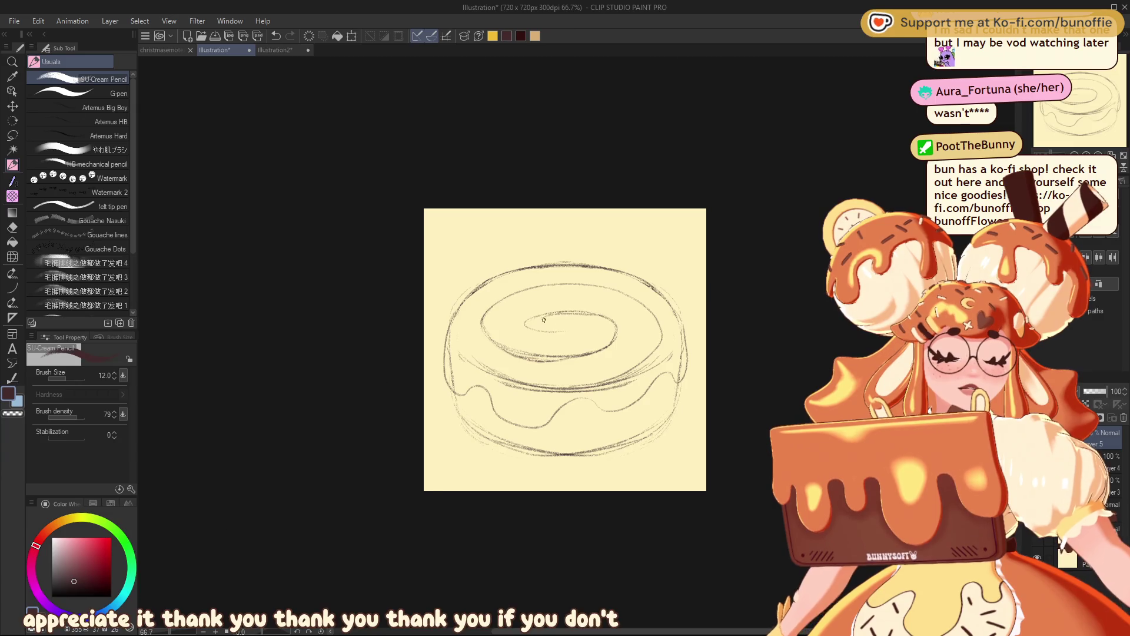
Step: Close up and darken the spiral's small inner oval with the SU-Cream Pencil
{"action": "left_click_drag", "start_coordinate": [616, 322], "coordinate": [577, 328]}
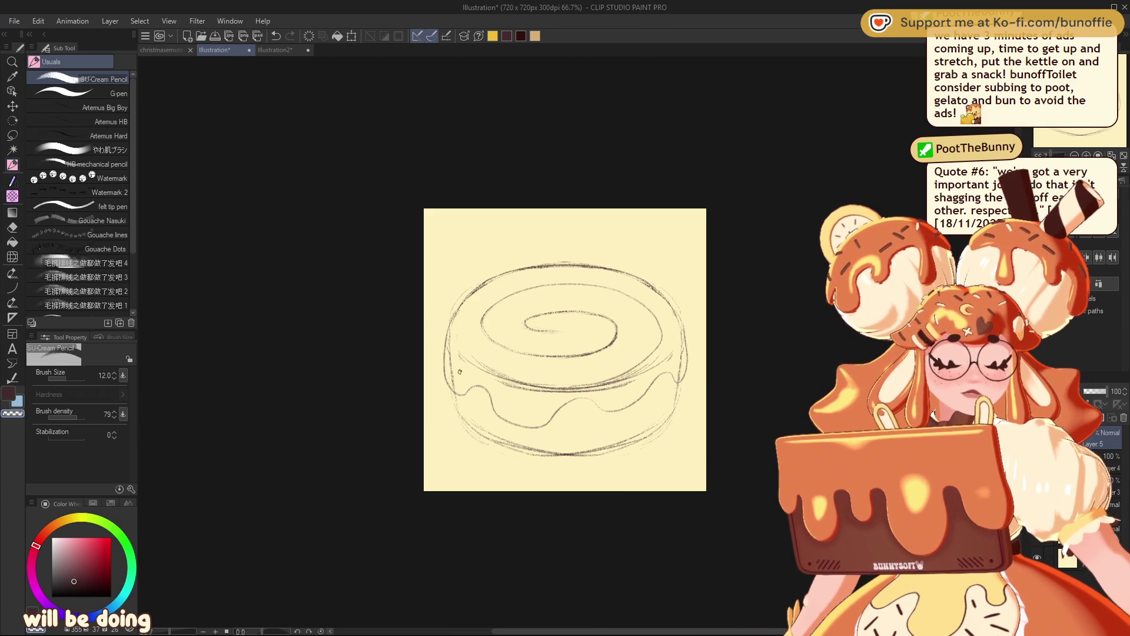
Step: Switch to the drawing layer and darken the cake's bottom outline with mirrored pencil strokes
{"action": "left_click", "coordinate": [1107, 462]}
{"action": "left_click", "coordinate": [1066, 542]}
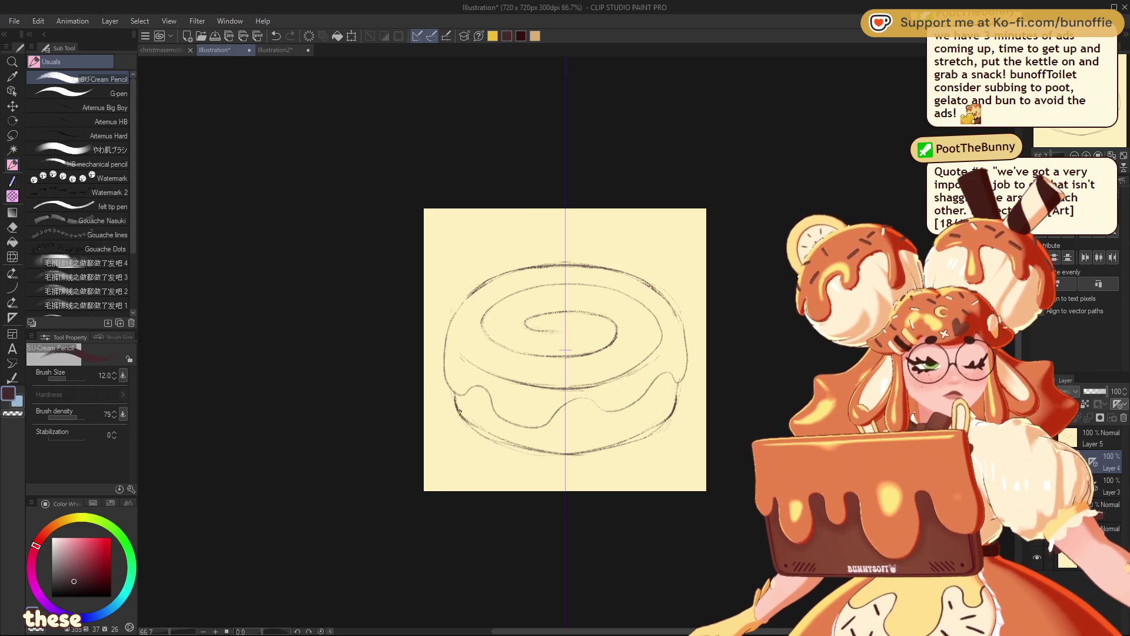
{"action": "left_click_drag", "start_coordinate": [629, 452], "coordinate": [506, 442]}
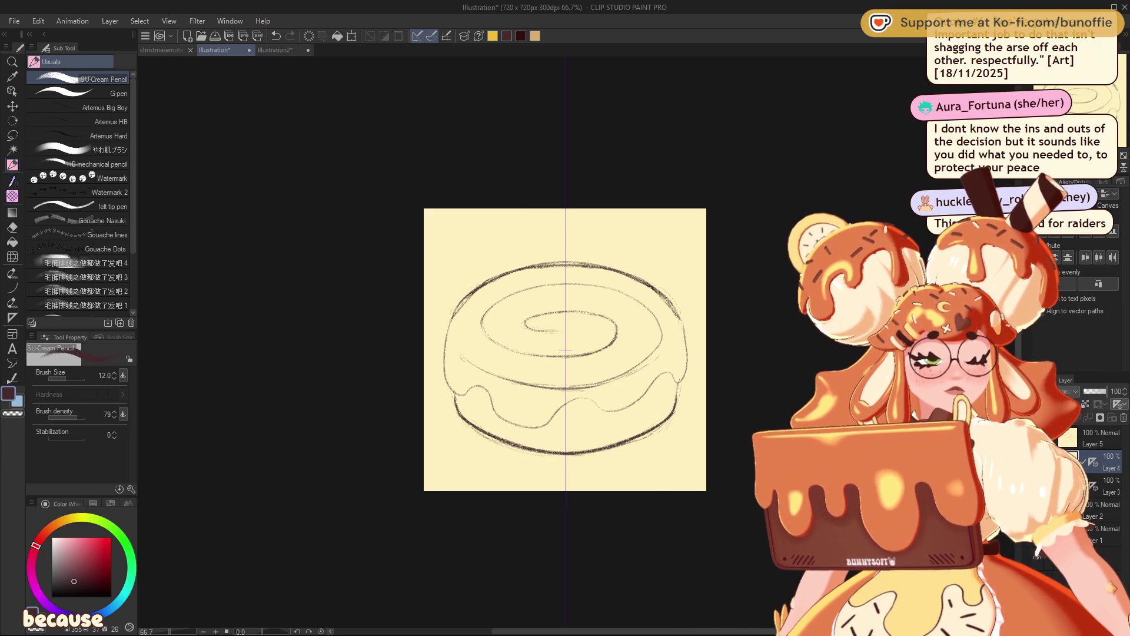
{"action": "key", "text": "ctrl+t"}
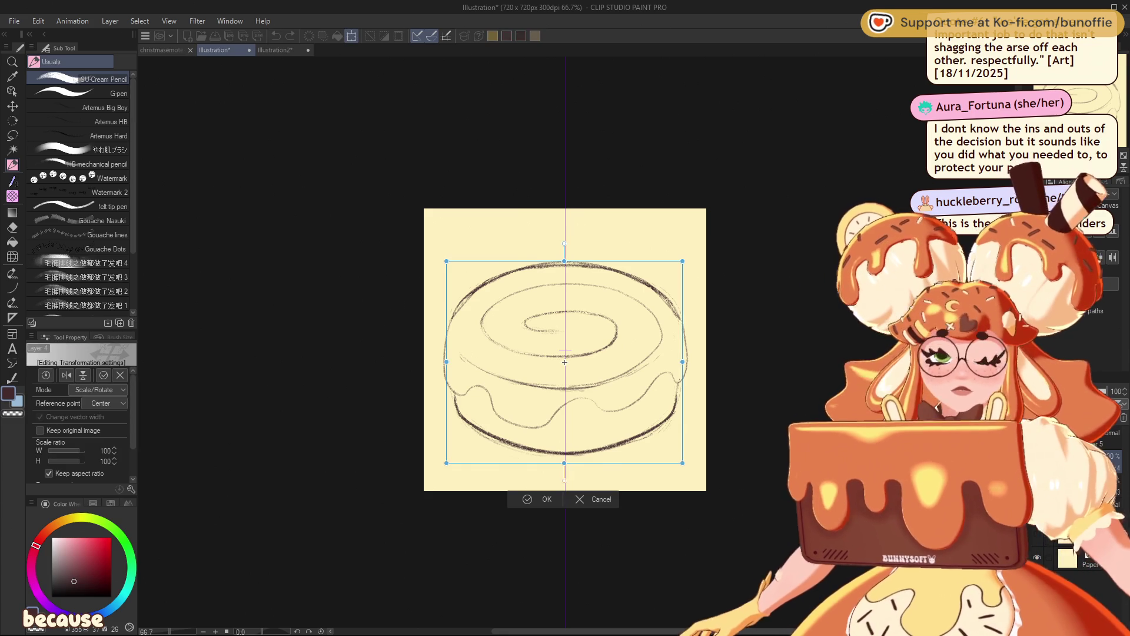
{"action": "left_click", "coordinate": [604, 498]}
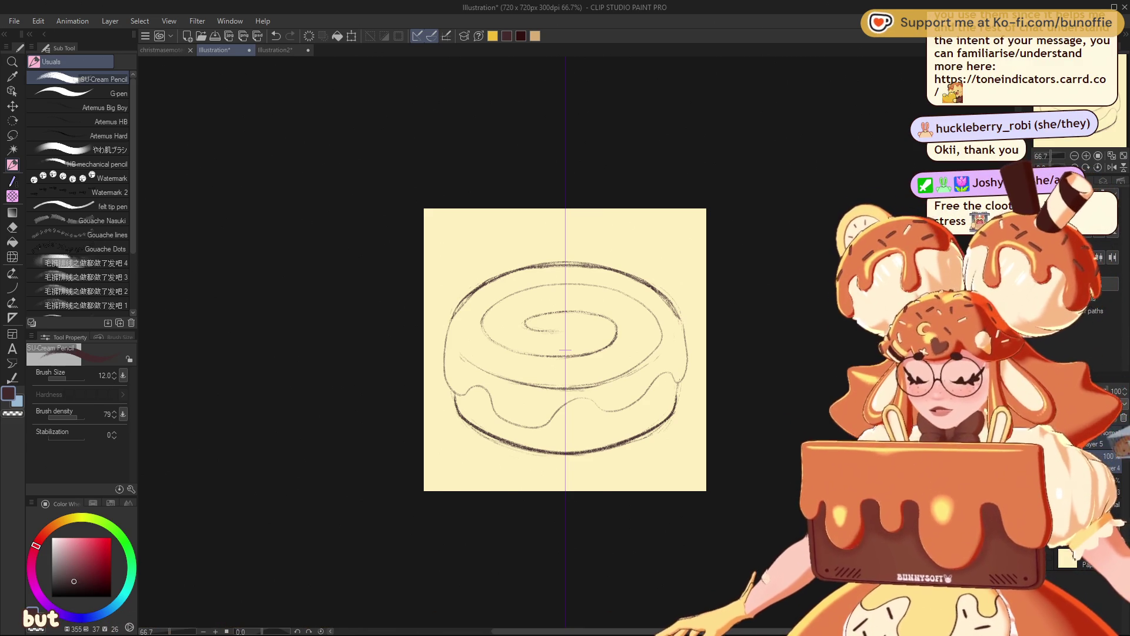
Step: Enlarge the donut sketch to about 114% and confirm the transform
{"action": "key", "text": "ctrl+t"}
{"action": "left_click_drag", "start_coordinate": [688, 361], "coordinate": [706, 357]}
{"action": "left_click", "coordinate": [553, 514]}
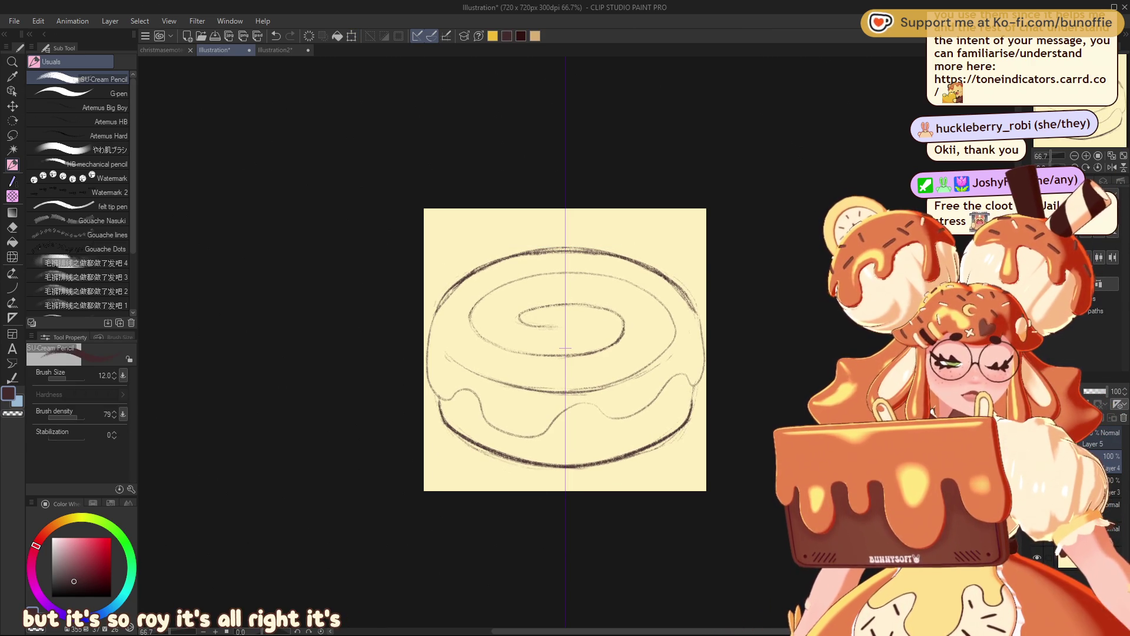
Step: Step back and forth through the donut strokes, then undo to clear the sketch and symmetry line
{"action": "key", "text": "ctrl+z"}
{"action": "key", "text": "ctrl+z"}
{"action": "key", "text": "ctrl+z"}
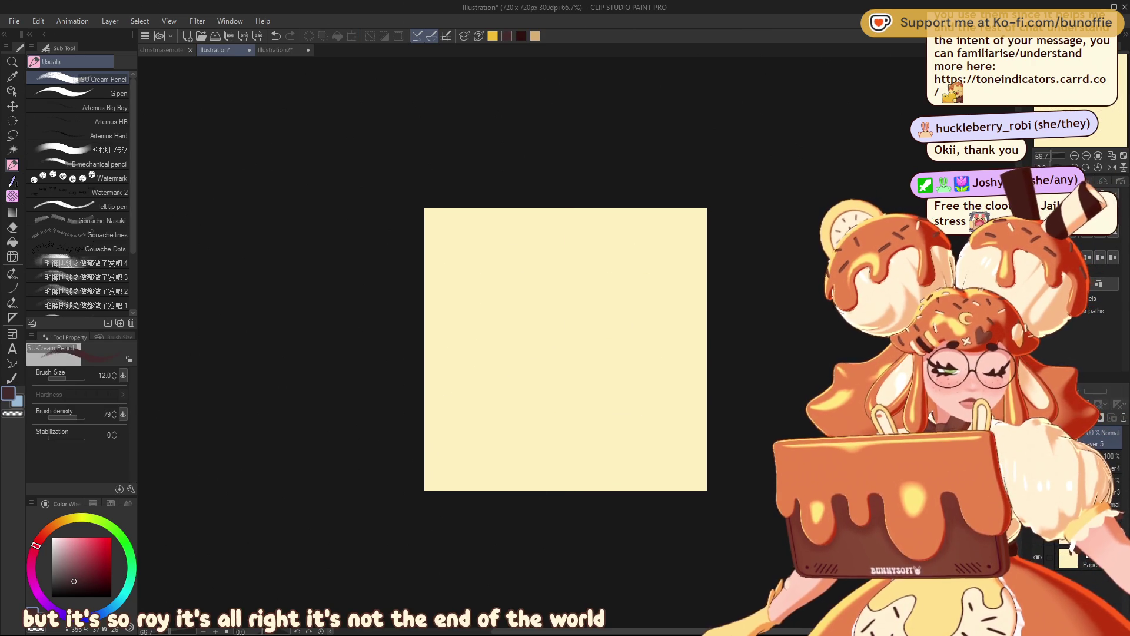
{"action": "key", "text": "ctrl+y"}
{"action": "key", "text": "ctrl+y"}
{"action": "key", "text": "ctrl+y"}
{"action": "key", "text": "ctrl+y"}
{"action": "key", "text": "ctrl+y"}
{"action": "key", "text": "ctrl+y"}
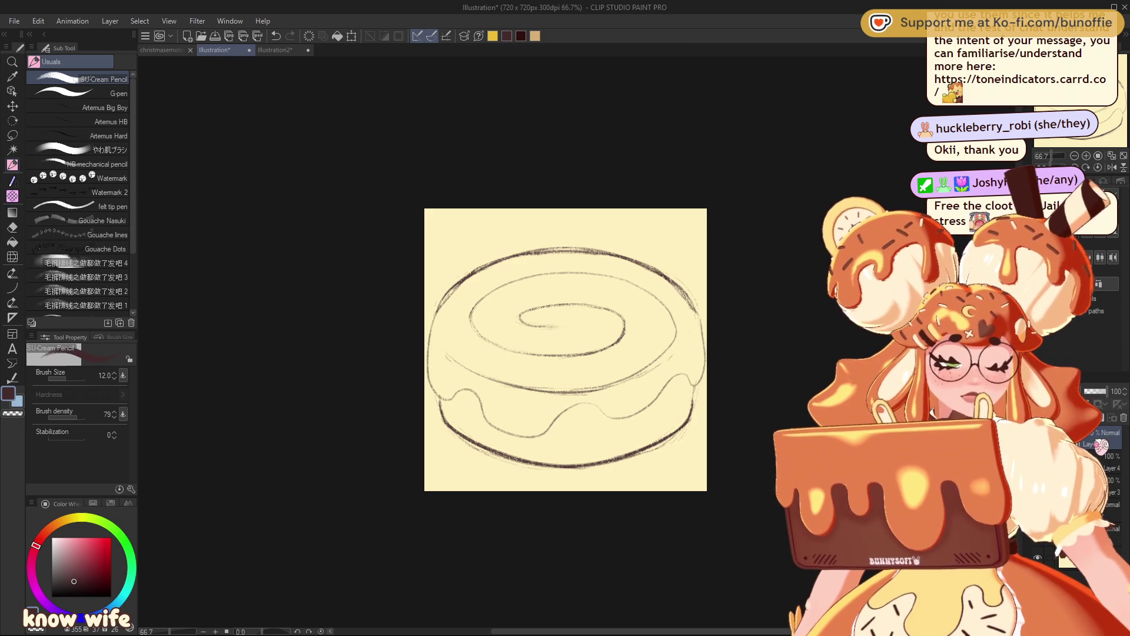
{"action": "key", "text": "ctrl+y"}
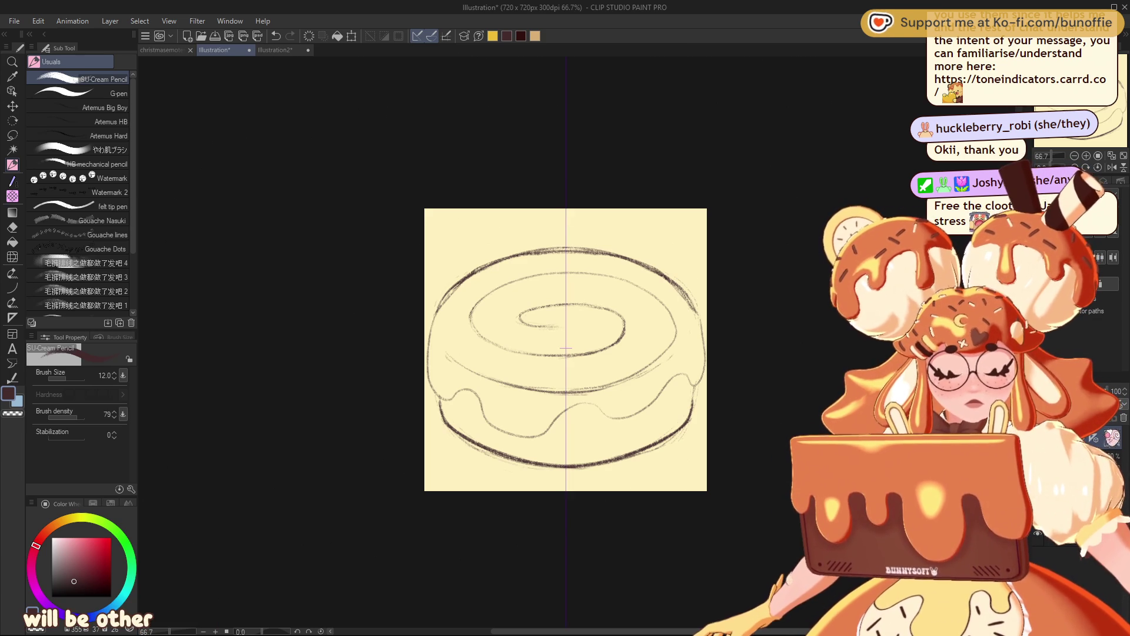
{"action": "key", "text": "ctrl+z"}
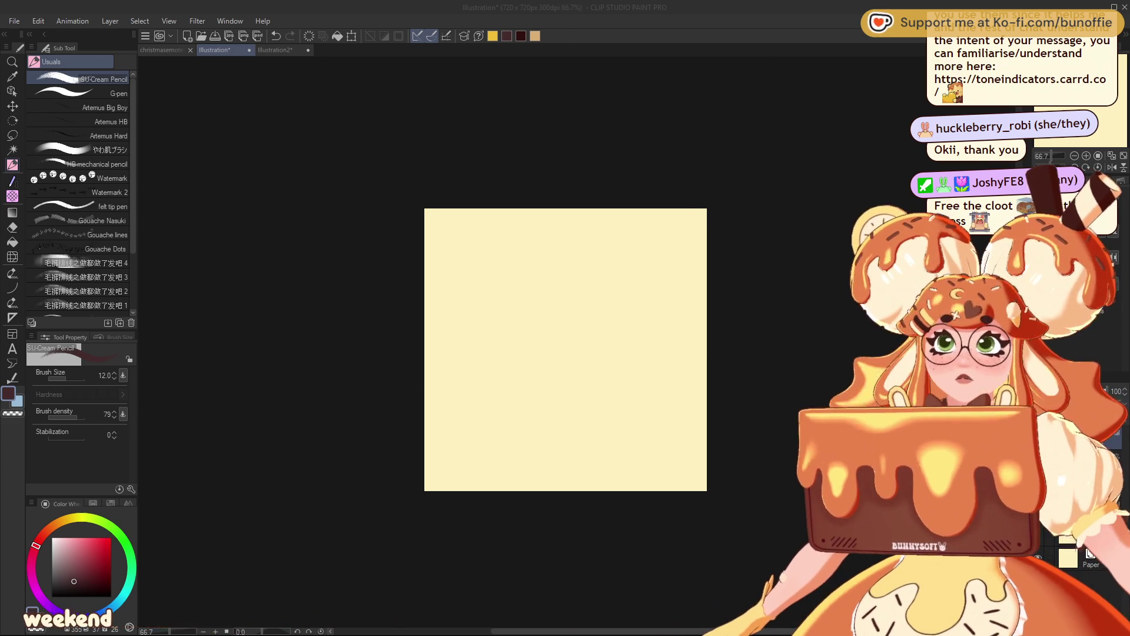
Step: Place a vertical symmetry ruler at the canvas centre and sketch the jar's mirrored sides and shoulders
{"action": "left_click", "coordinate": [12, 318]}
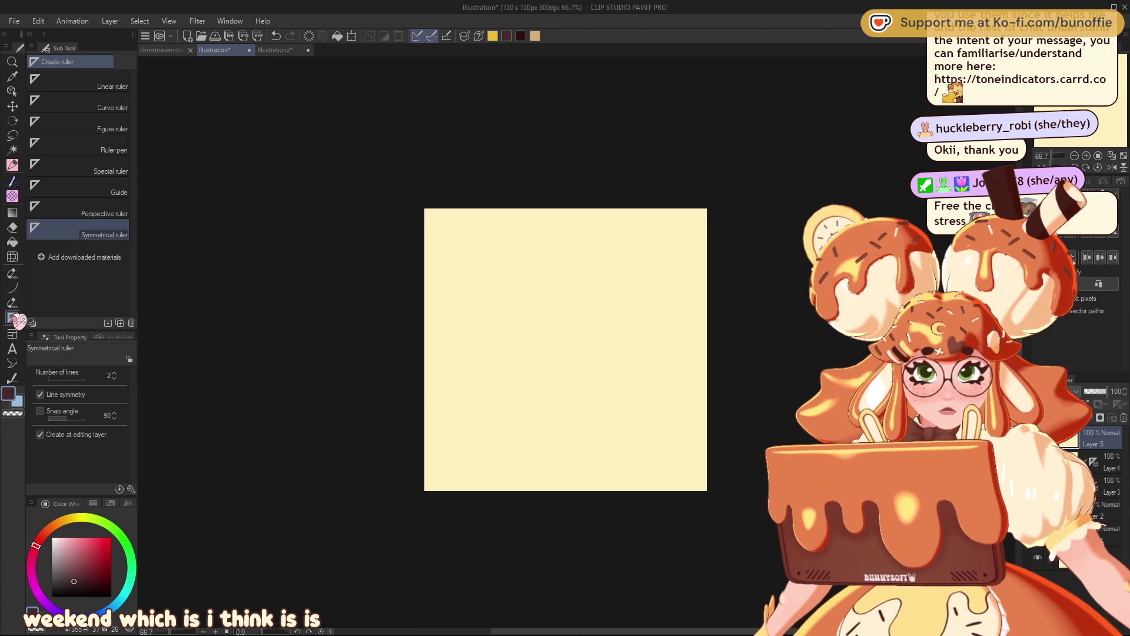
{"action": "left_click_drag", "start_coordinate": [561, 388], "coordinate": [565, 489]}
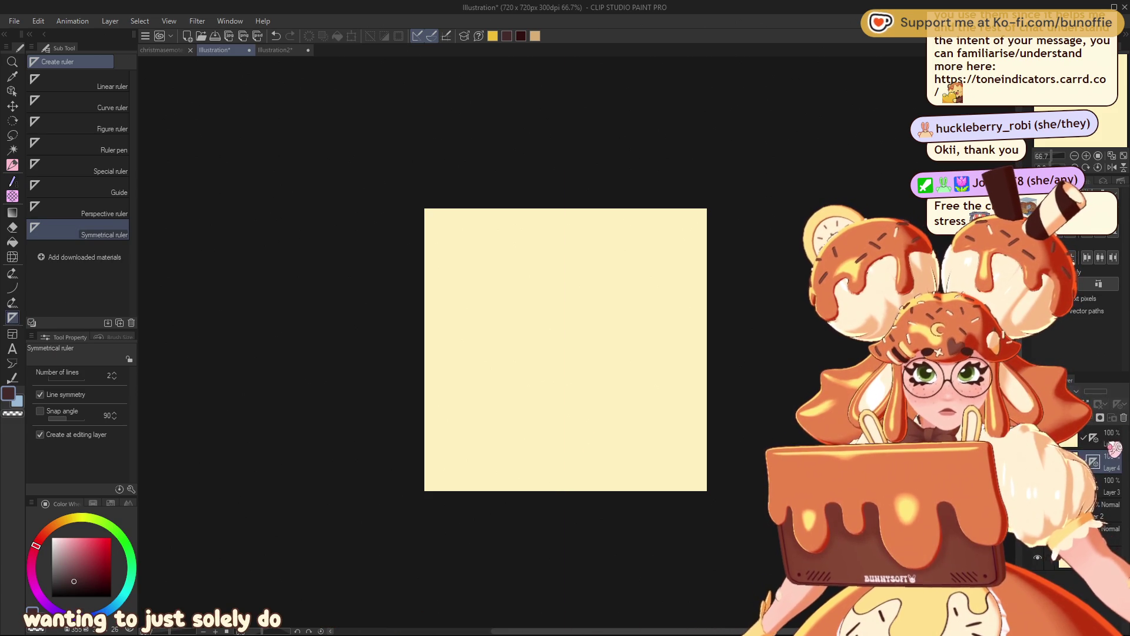
{"action": "left_click", "coordinate": [13, 165]}
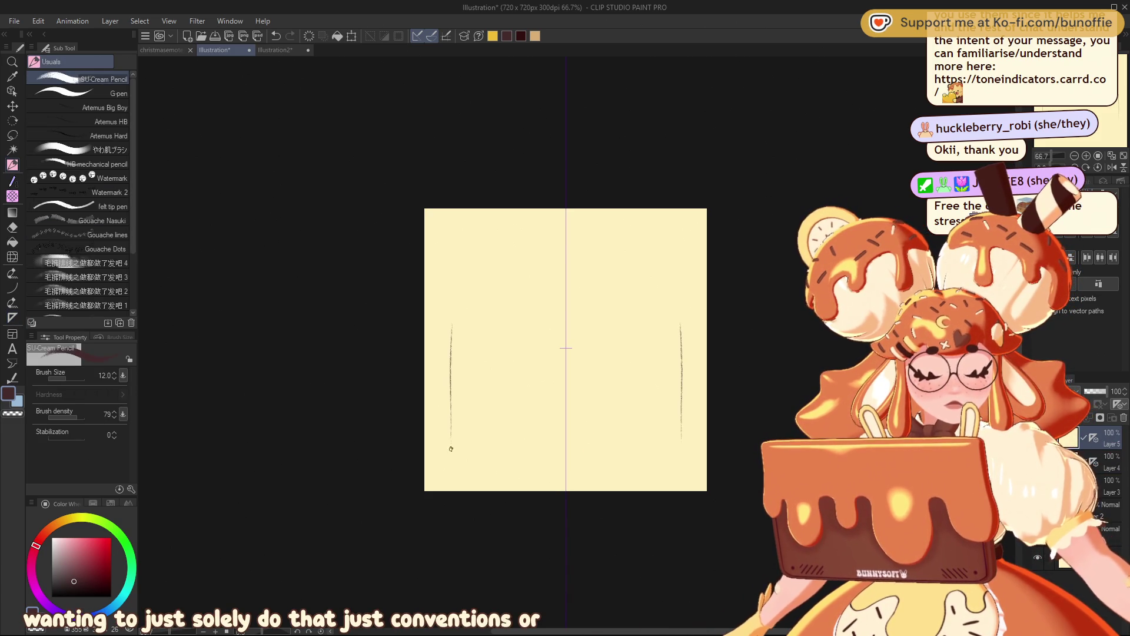
{"action": "mouse_move", "coordinate": [450, 417]}
{"action": "left_mouse_down"}
{"action": "mouse_move", "coordinate": [459, 478]}
{"action": "mouse_move", "coordinate": [572, 478]}
{"action": "left_mouse_up"}
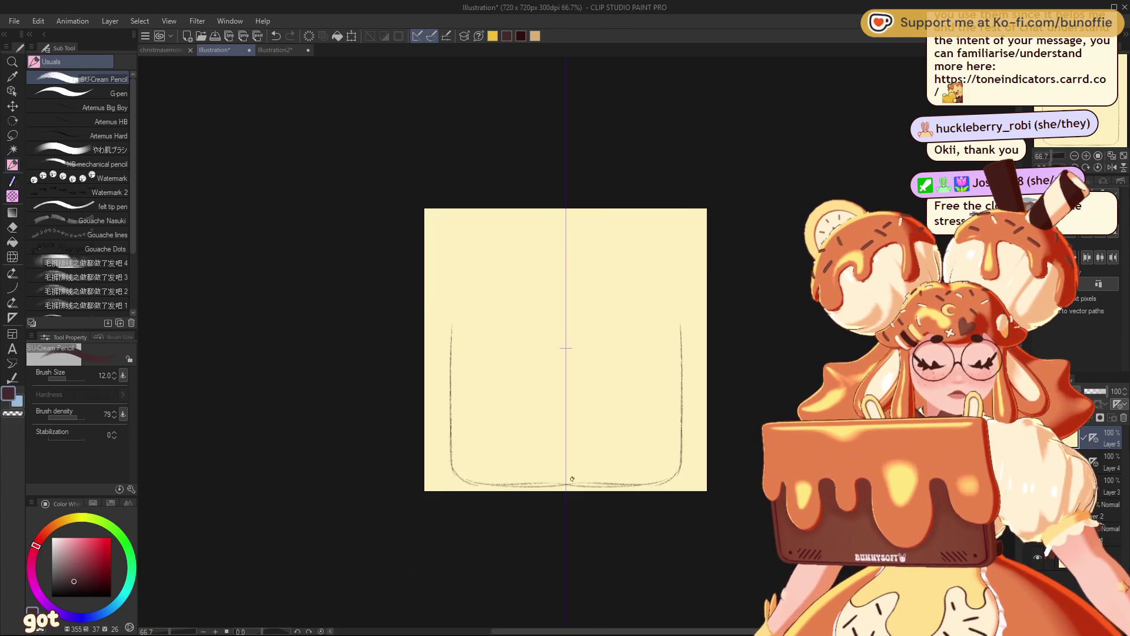
{"action": "left_click_drag", "start_coordinate": [453, 326], "coordinate": [496, 286]}
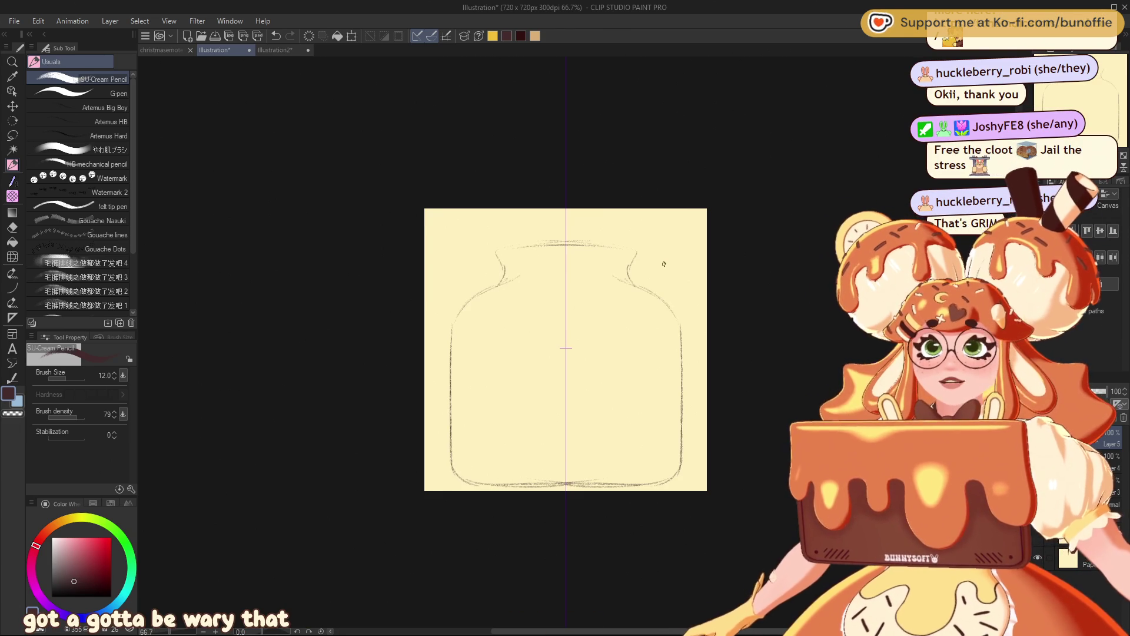
Step: Undo the stray neck and bottom strokes, then draw the rim, neck and rounded body with firmer sides
{"action": "key", "text": "ctrl+z"}
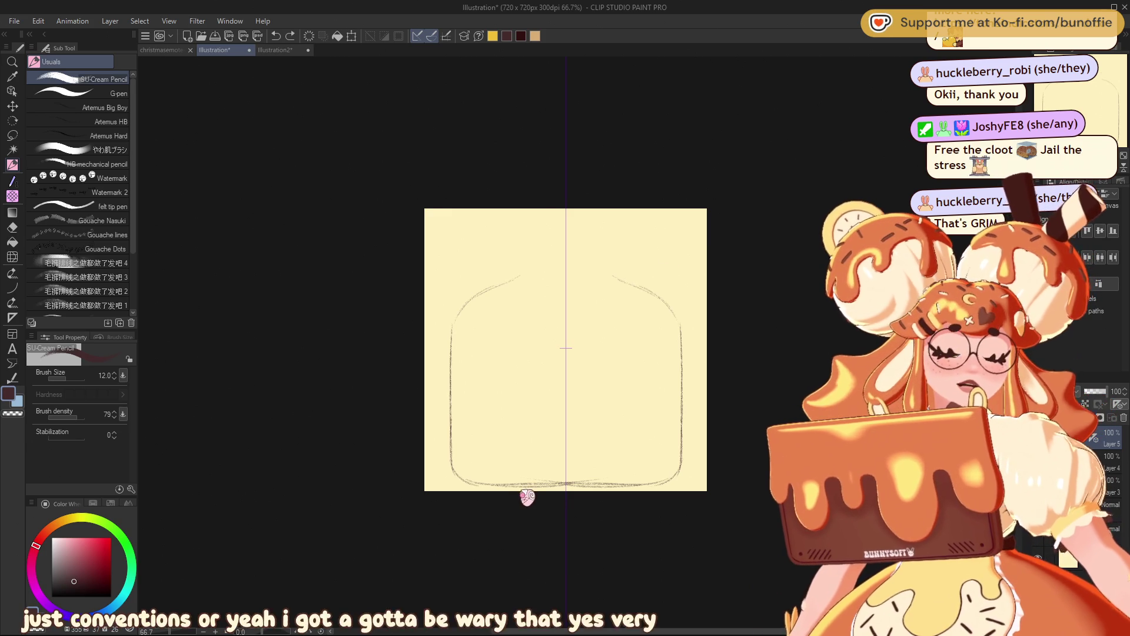
{"action": "key", "text": "ctrl+z"}
{"action": "key", "text": "ctrl+z"}
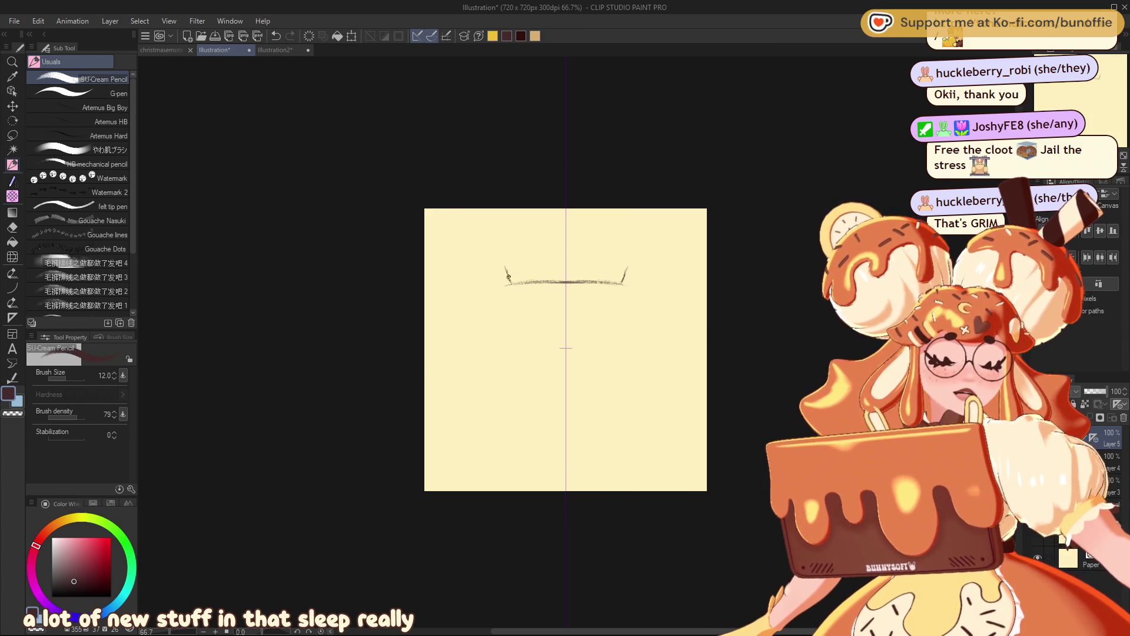
{"action": "left_click_drag", "start_coordinate": [593, 254], "coordinate": [542, 255]}
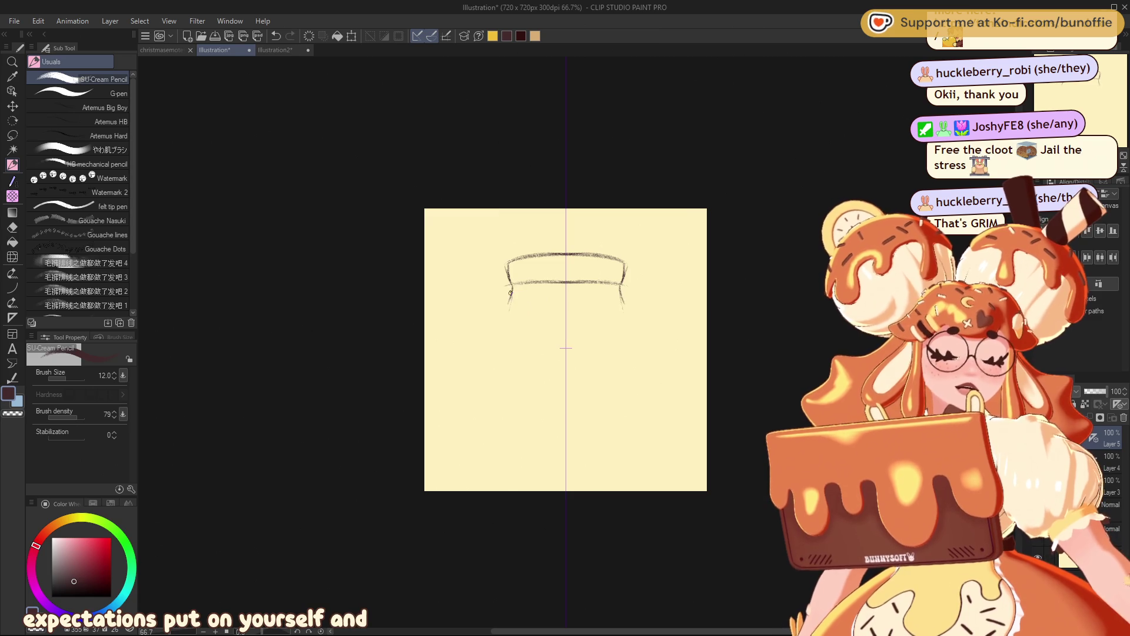
{"action": "left_click_drag", "start_coordinate": [510, 300], "coordinate": [496, 341]}
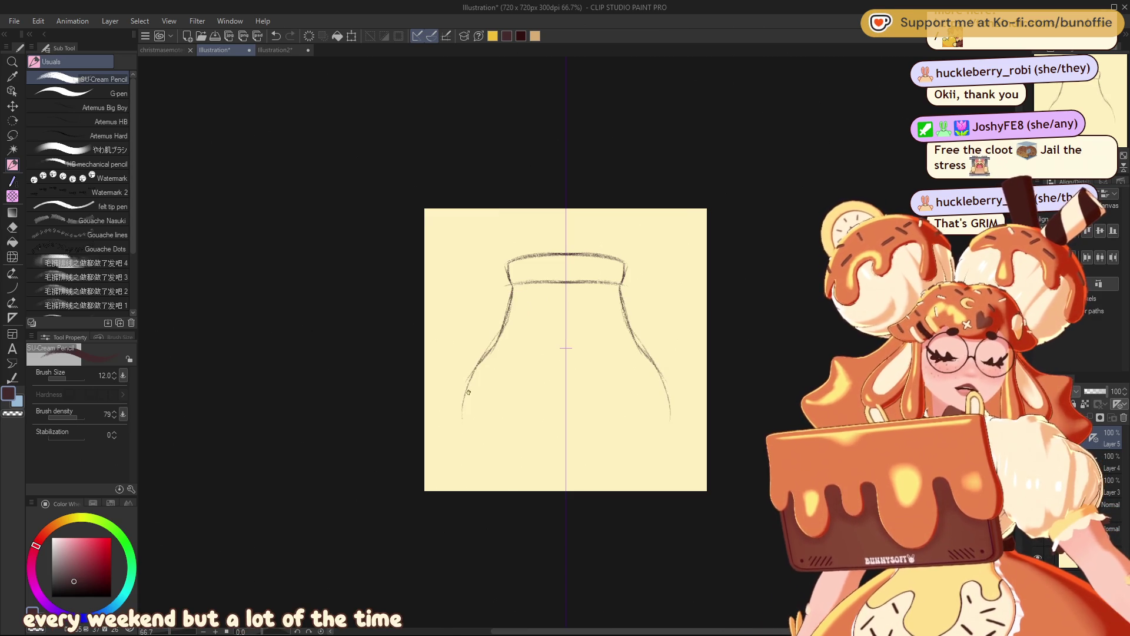
{"action": "left_click_drag", "start_coordinate": [464, 404], "coordinate": [472, 451]}
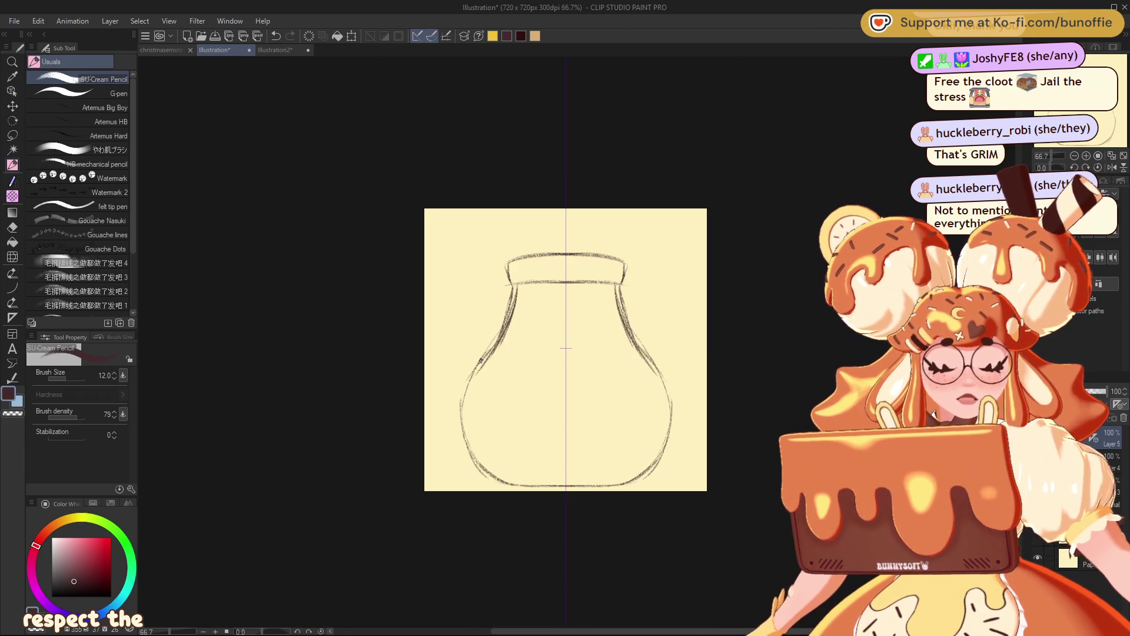
{"action": "left_click_drag", "start_coordinate": [467, 407], "coordinate": [465, 435]}
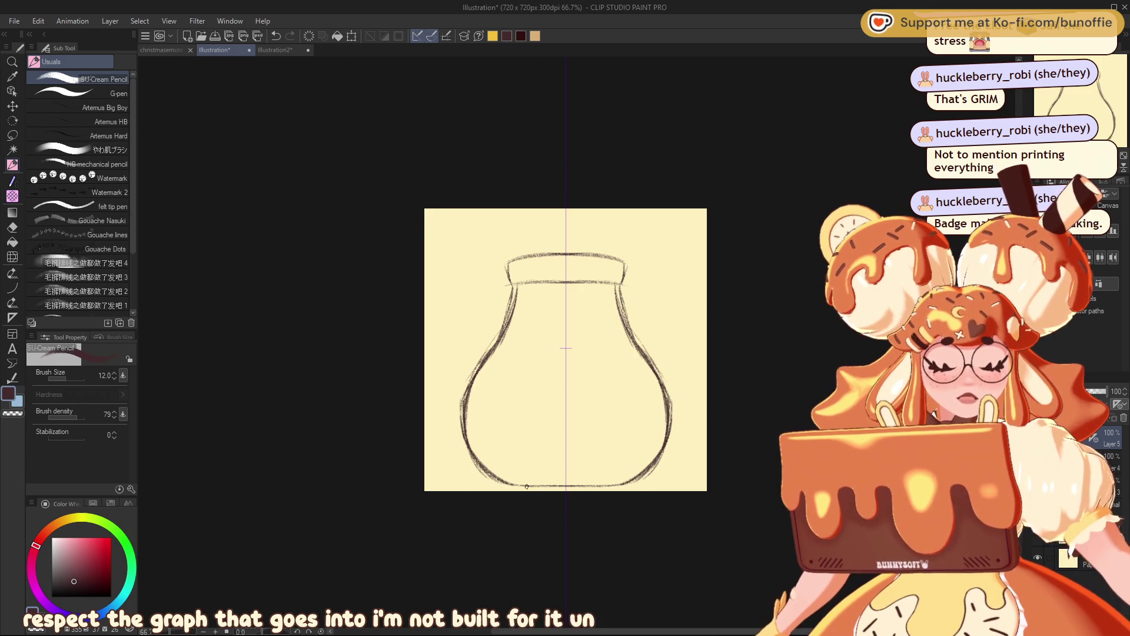
{"action": "key", "text": "c"}
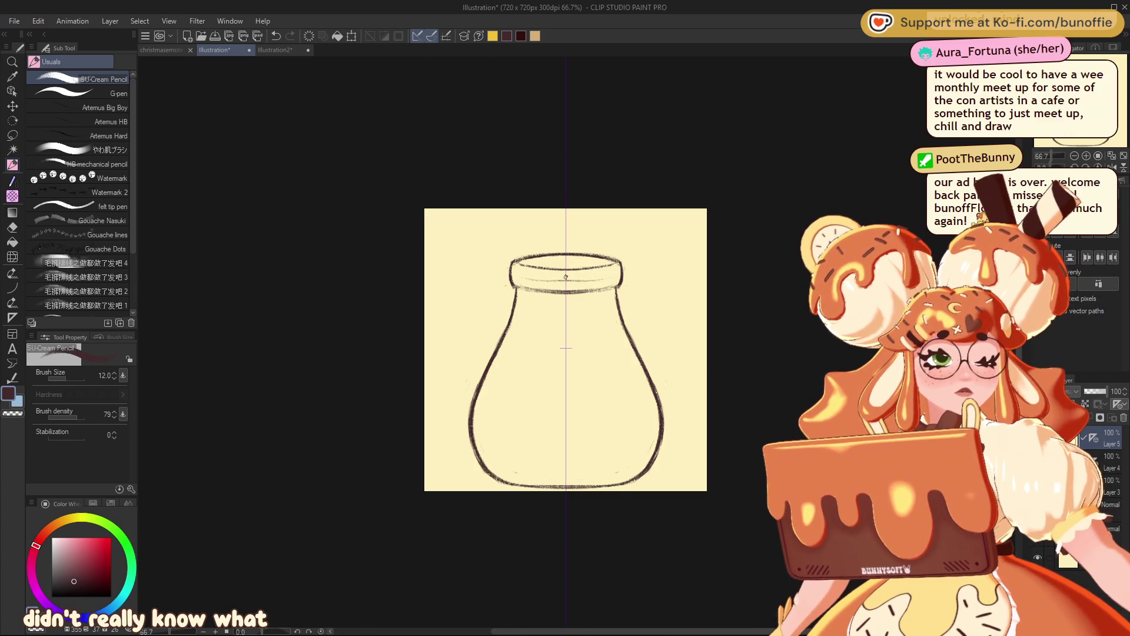
Step: Add a light stroke across the jar's neck, darken its inner bottom edge, and lighten part of the rim
{"action": "left_click_drag", "start_coordinate": [598, 276], "coordinate": [547, 278]}
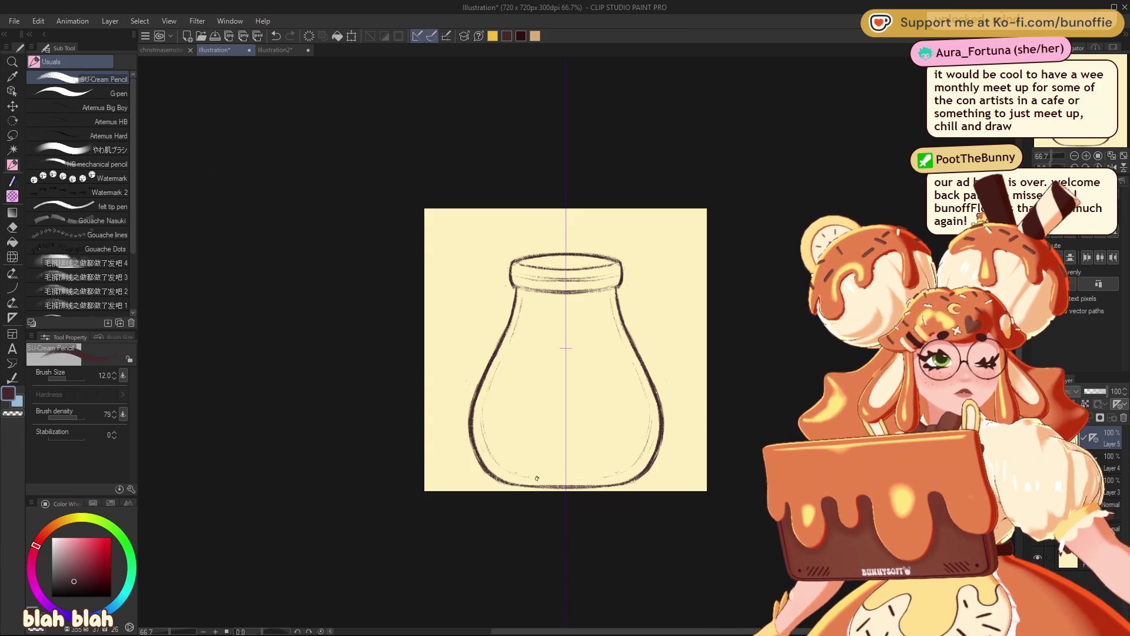
{"action": "left_click_drag", "start_coordinate": [536, 473], "coordinate": [640, 467]}
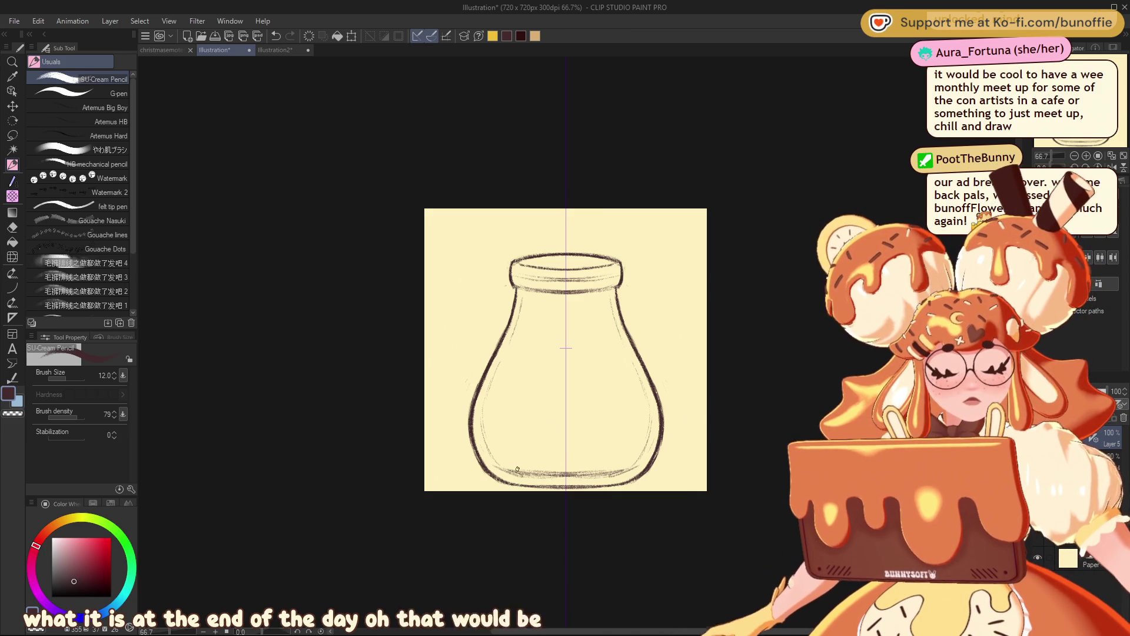
{"action": "key", "text": "c"}
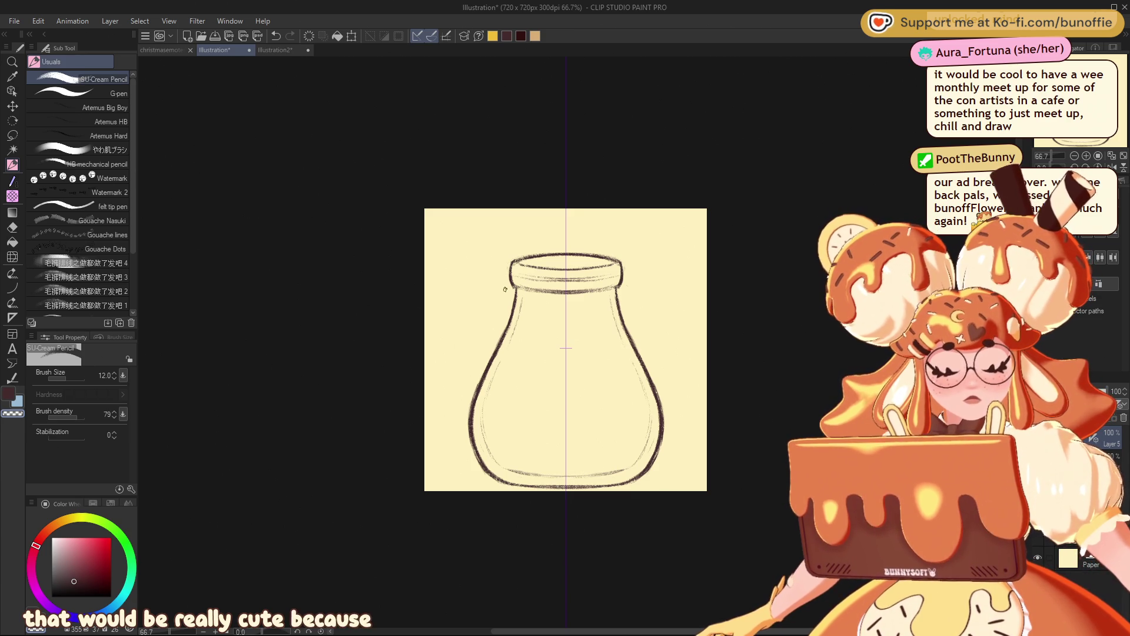
{"action": "left_click_drag", "start_coordinate": [541, 252], "coordinate": [531, 255]}
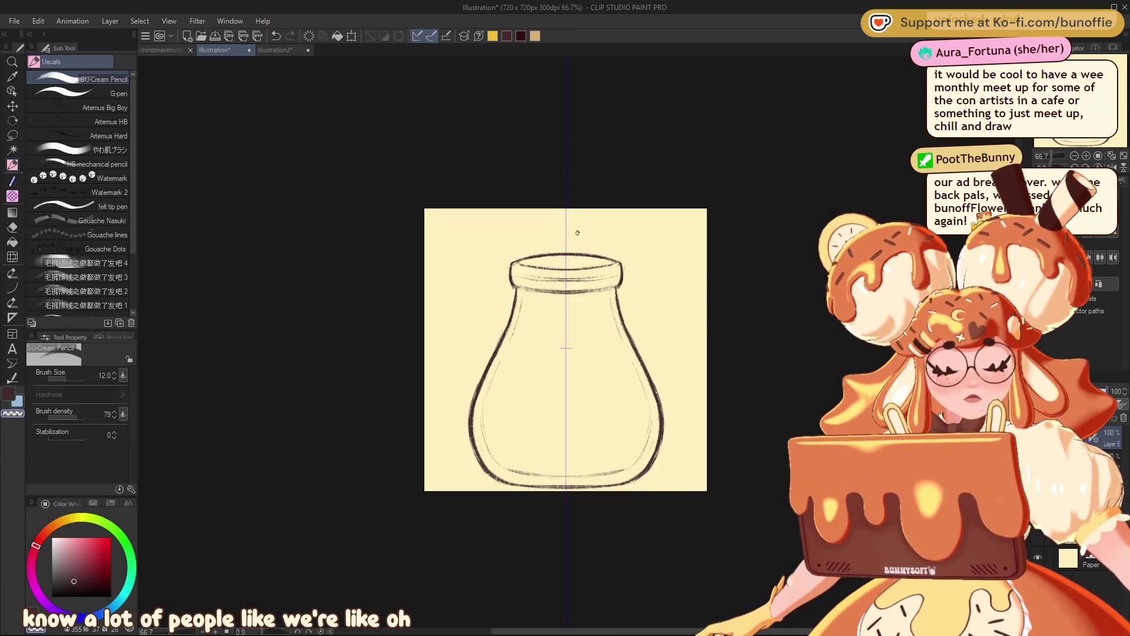
{"action": "key", "text": "c"}
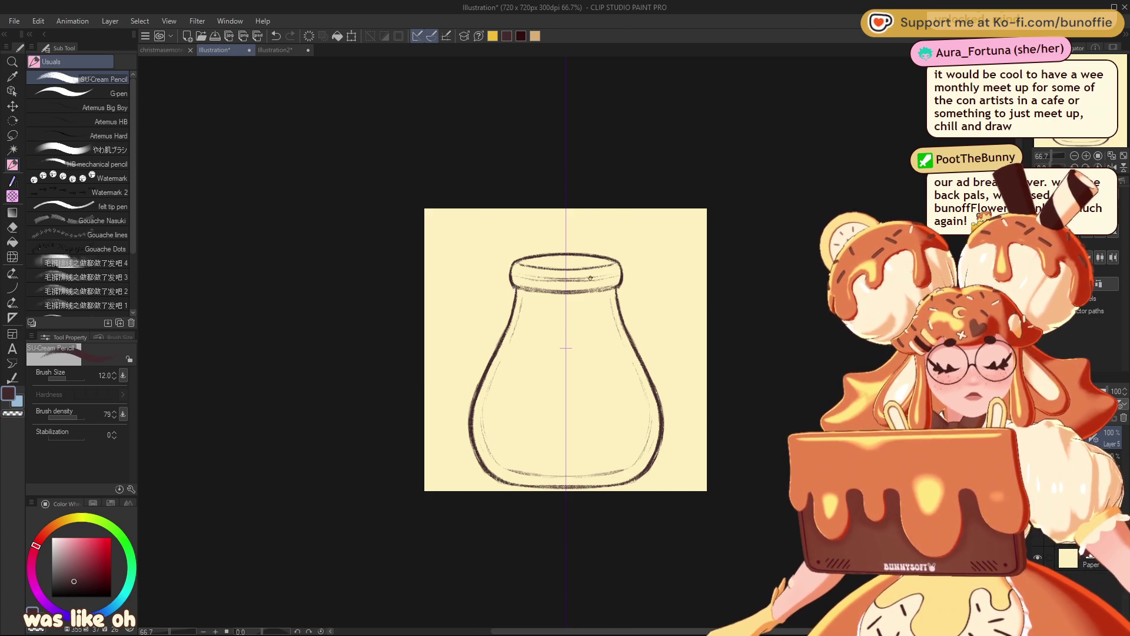
Step: Erase a stretch of the rim line with transparent colour and sketch a small mirrored oval on the belly
{"action": "key", "text": "c"}
{"action": "left_click_drag", "start_coordinate": [521, 284], "coordinate": [571, 288]}
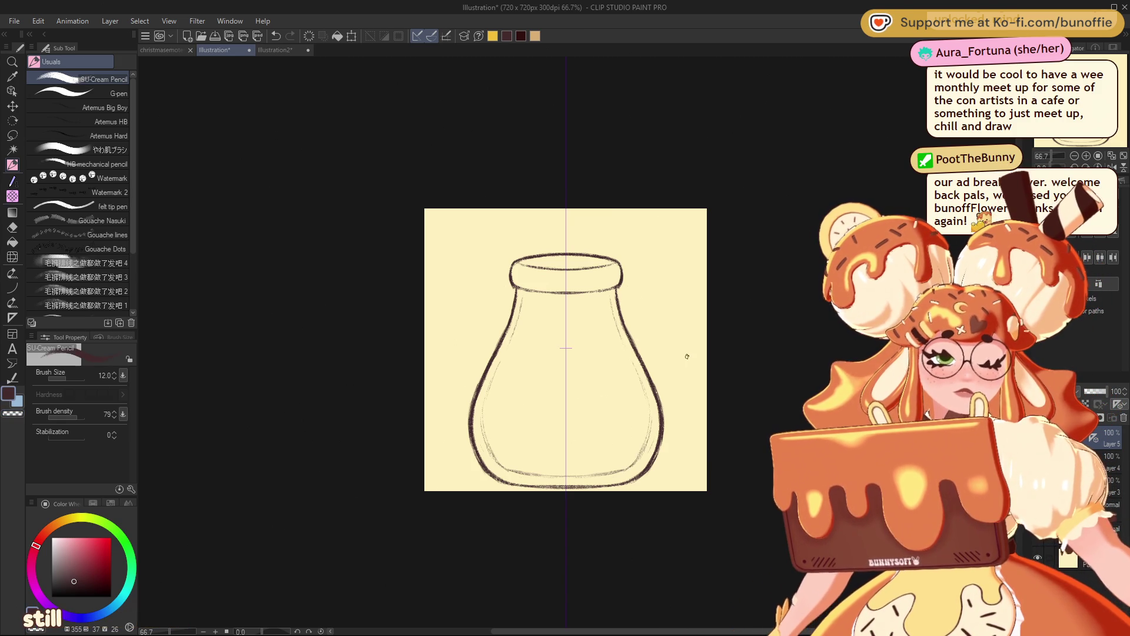
{"action": "mouse_move", "coordinate": [596, 358]}
{"action": "left_mouse_down"}
{"action": "mouse_move", "coordinate": [536, 364]}
{"action": "mouse_move", "coordinate": [548, 400]}
{"action": "mouse_move", "coordinate": [577, 402]}
{"action": "left_mouse_up"}
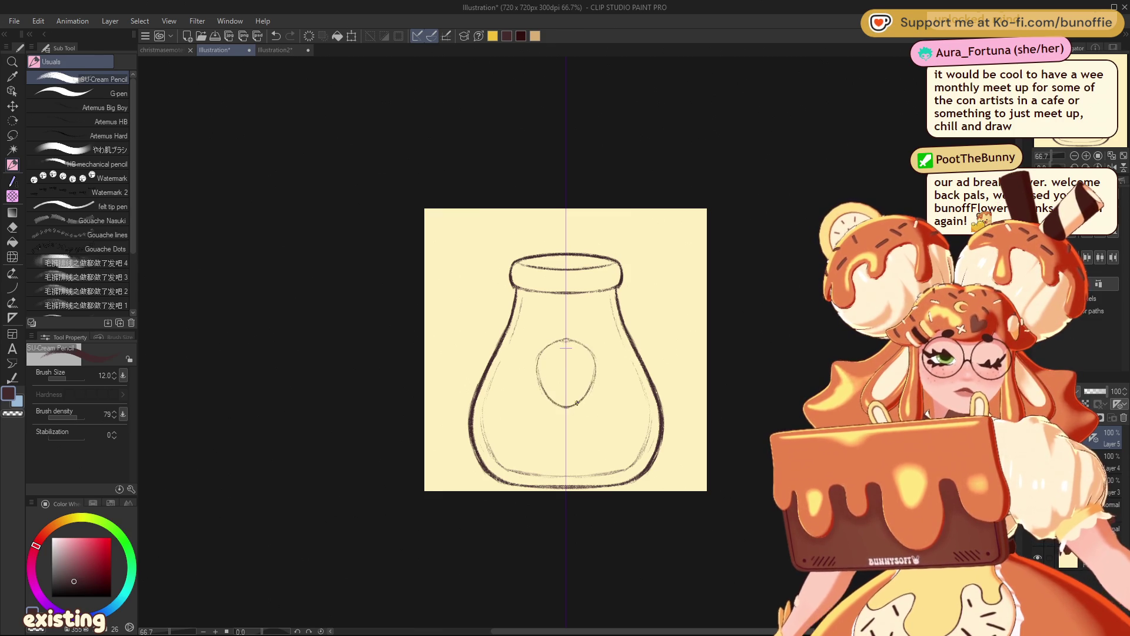
Step: Try a strawberry calyx and undo it, lighten the jar's inner bottom line, and sketch a faint oval
{"action": "mouse_move", "coordinate": [558, 336]}
{"action": "left_mouse_down"}
{"action": "mouse_move", "coordinate": [537, 337]}
{"action": "mouse_move", "coordinate": [594, 338]}
{"action": "left_mouse_up"}
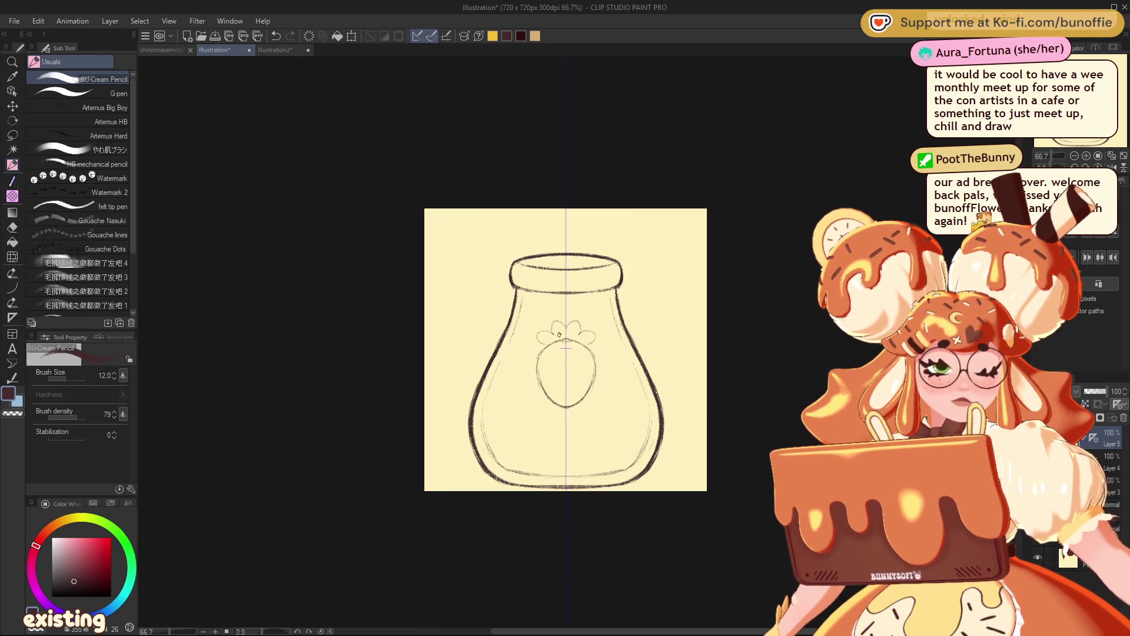
{"action": "key", "text": "ctrl+z"}
{"action": "key", "text": "ctrl+z"}
{"action": "key", "text": "ctrl+z"}
{"action": "key", "text": "ctrl+z"}
{"action": "key", "text": "ctrl+z"}
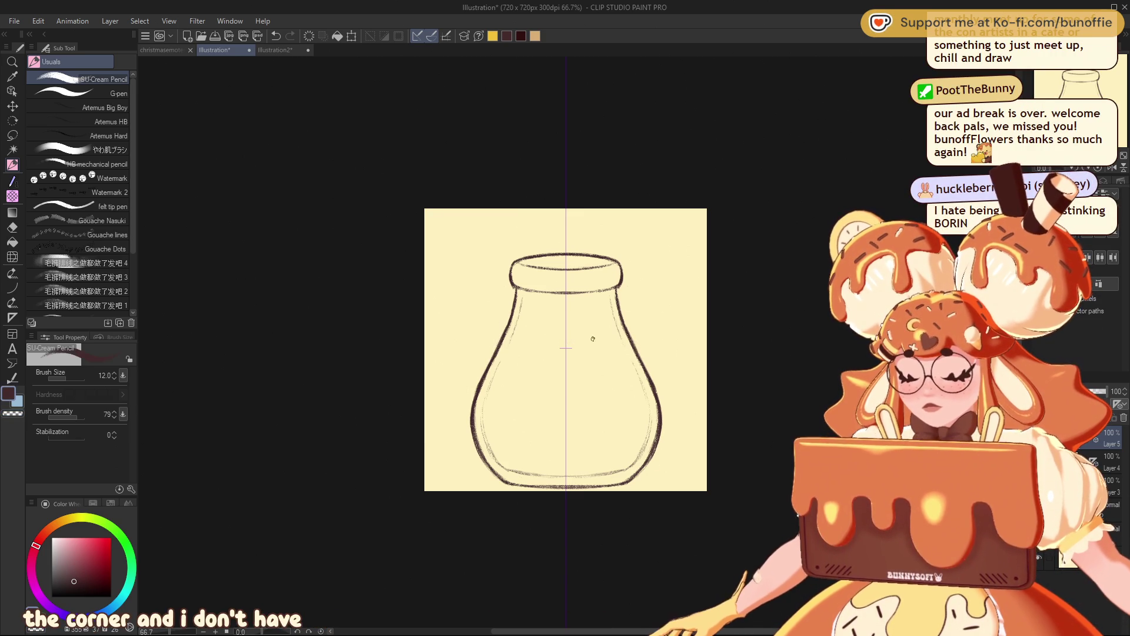
{"action": "key", "text": "c"}
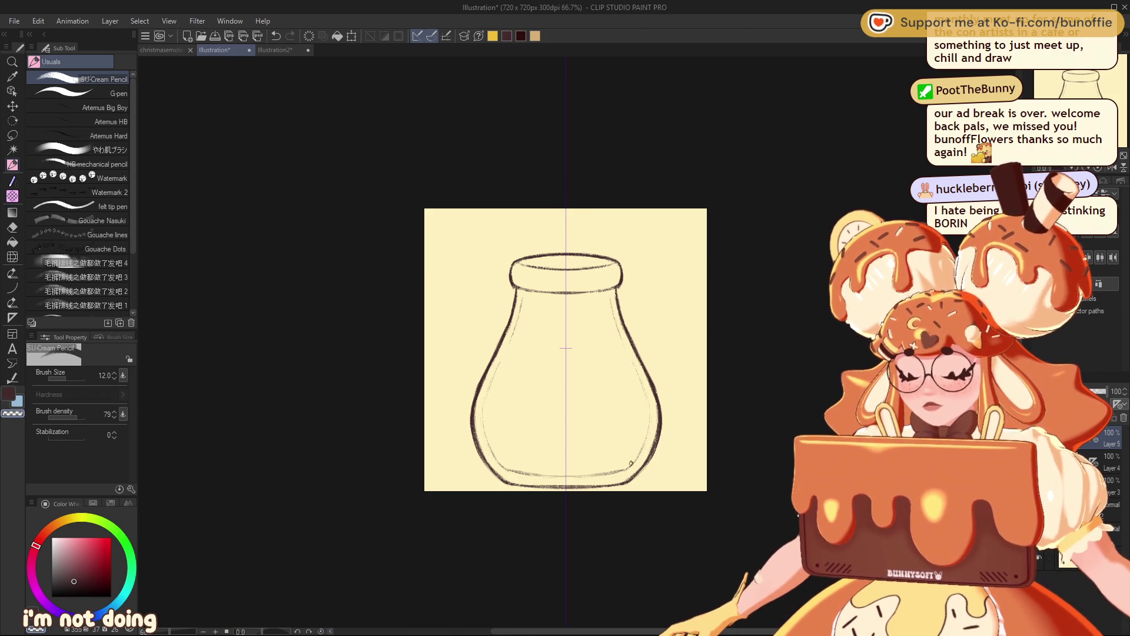
{"action": "left_click_drag", "start_coordinate": [533, 478], "coordinate": [611, 472]}
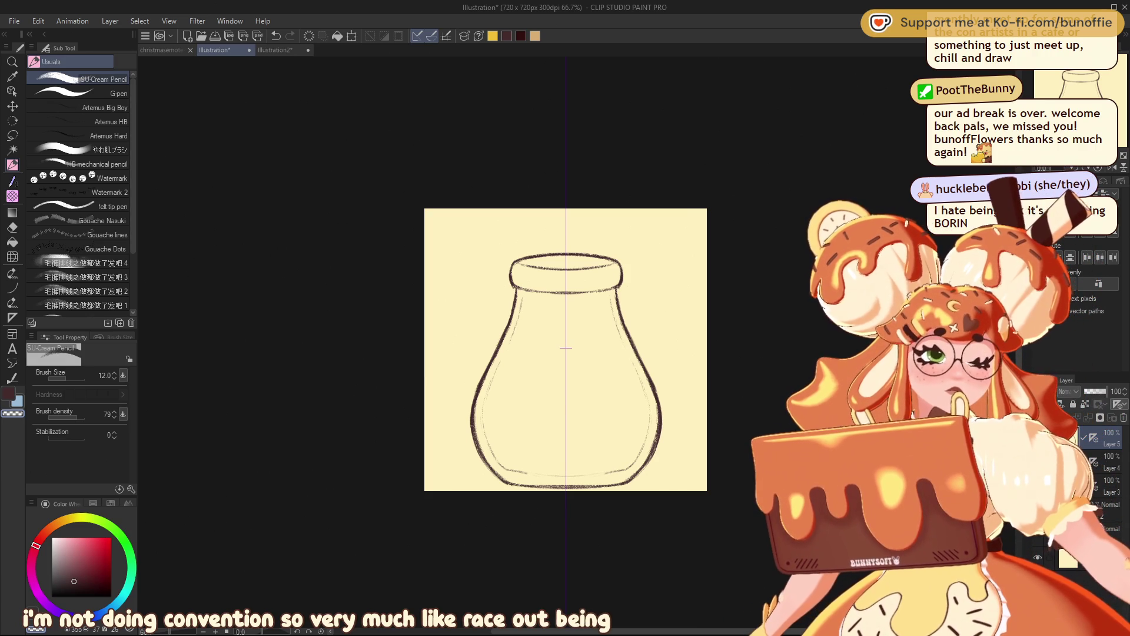
{"action": "left_click_drag", "start_coordinate": [589, 345], "coordinate": [537, 391]}
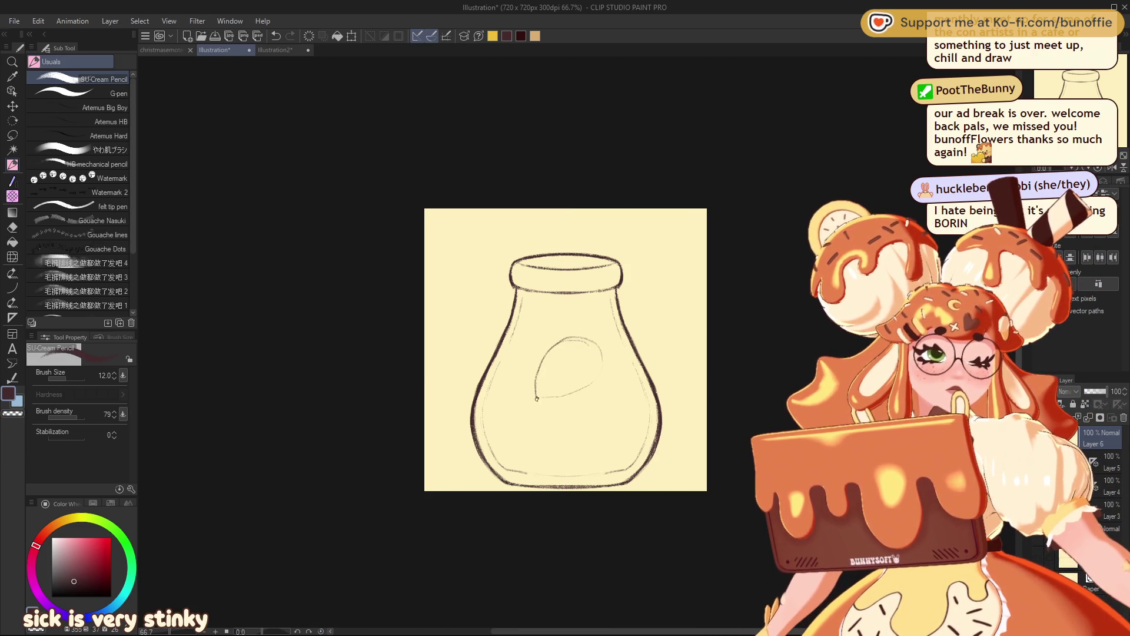
Step: Delete the oval, redraw the spoon handle rising above the rim, and hide the jar sketch
{"action": "key", "text": "Delete"}
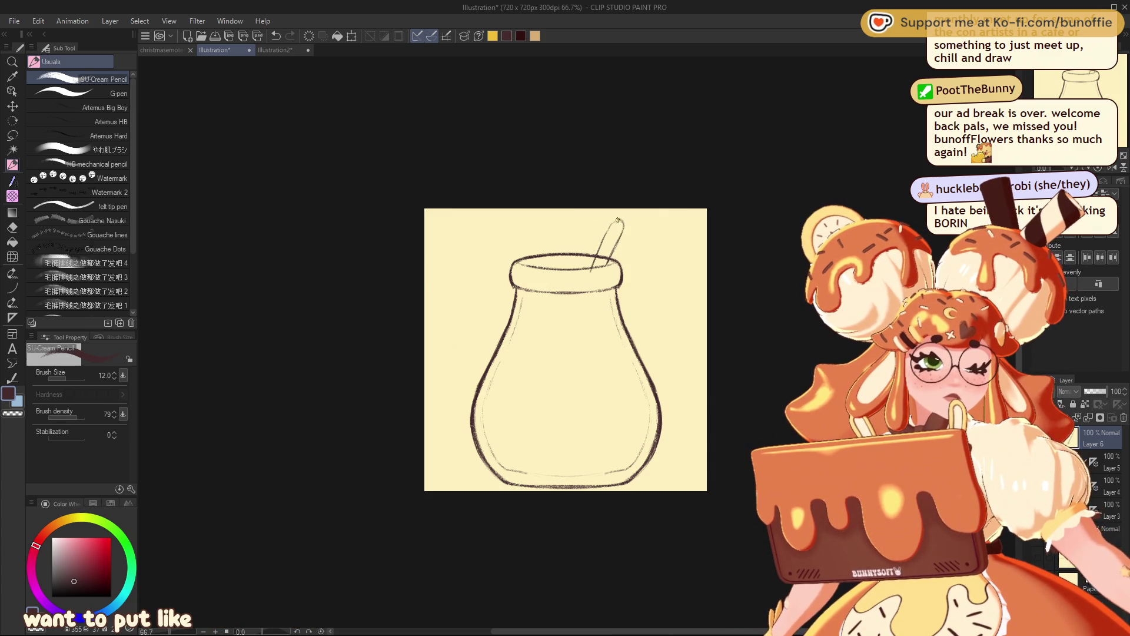
{"action": "key", "text": "ctrl+z"}
{"action": "key", "text": "ctrl+z"}
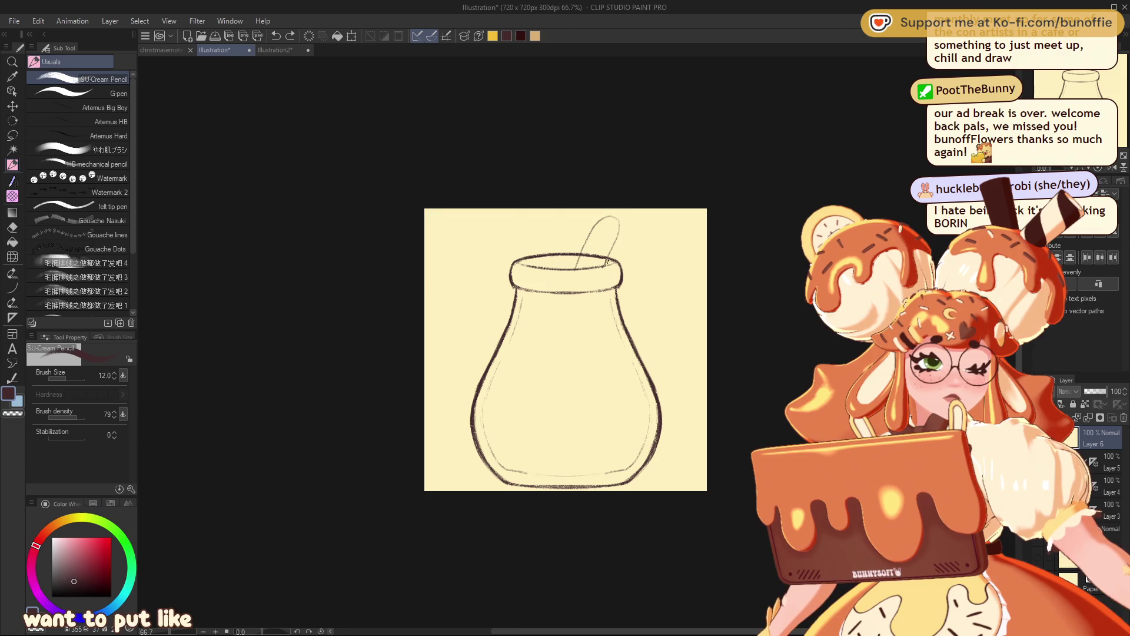
{"action": "left_click_drag", "start_coordinate": [576, 269], "coordinate": [617, 218]}
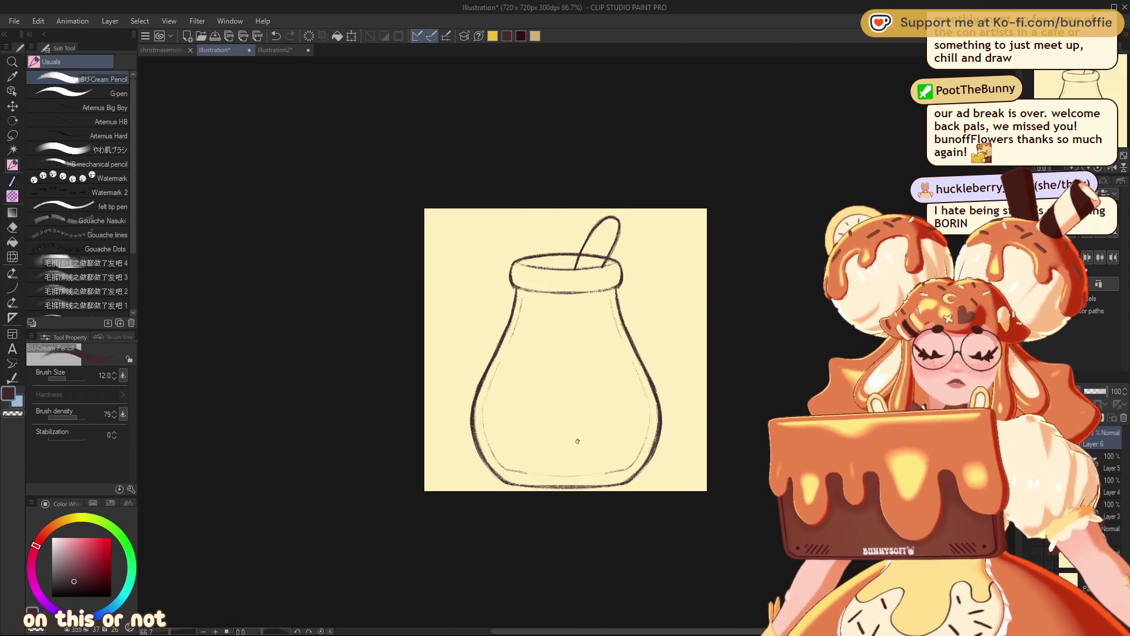
{"action": "key", "text": "ctrl+z"}
{"action": "key", "text": "ctrl+z"}
{"action": "key", "text": "ctrl+z"}
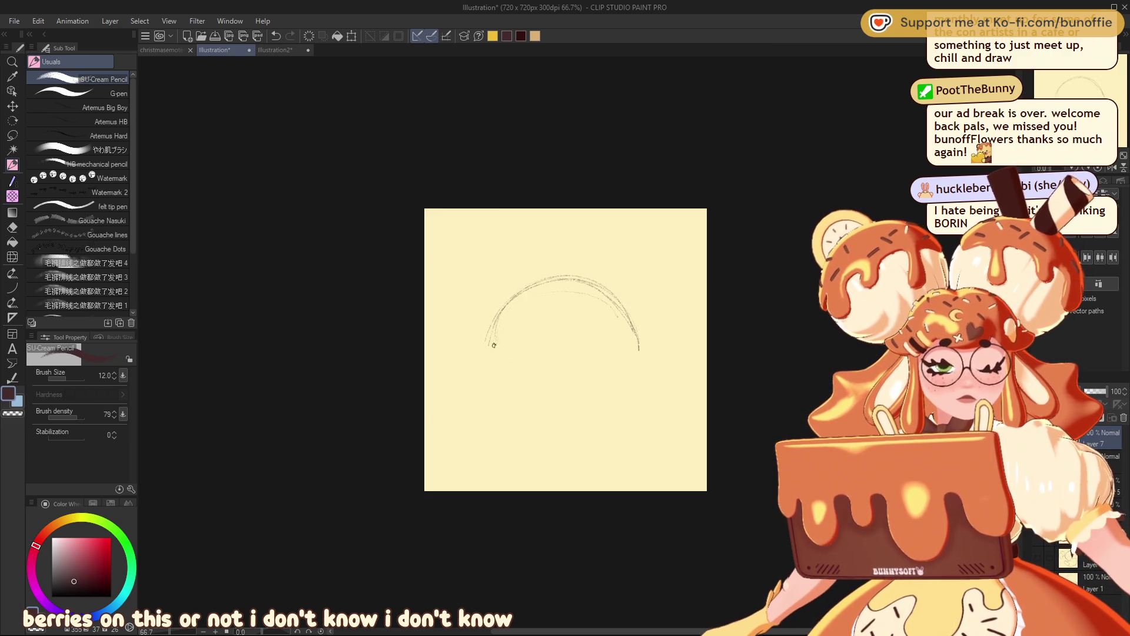
Step: Extend the dome's base with a middle line, add its right edge and left side, undoing stray strokes
{"action": "left_click_drag", "start_coordinate": [482, 351], "coordinate": [601, 358]}
{"action": "left_click_drag", "start_coordinate": [512, 330], "coordinate": [606, 325]}
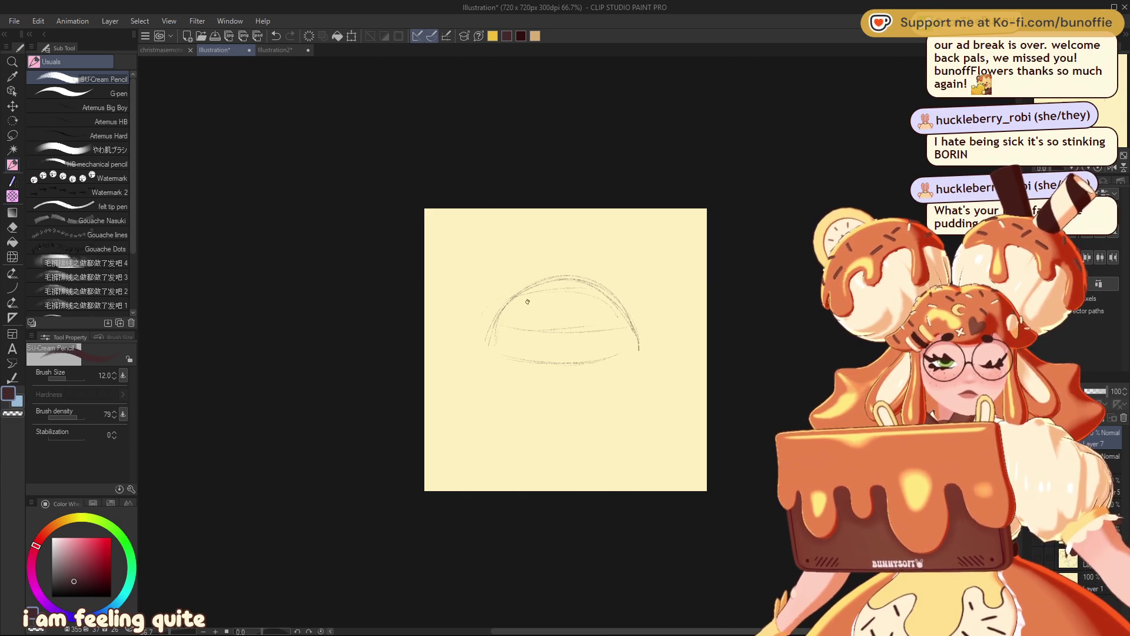
{"action": "left_click_drag", "start_coordinate": [640, 317], "coordinate": [634, 311]}
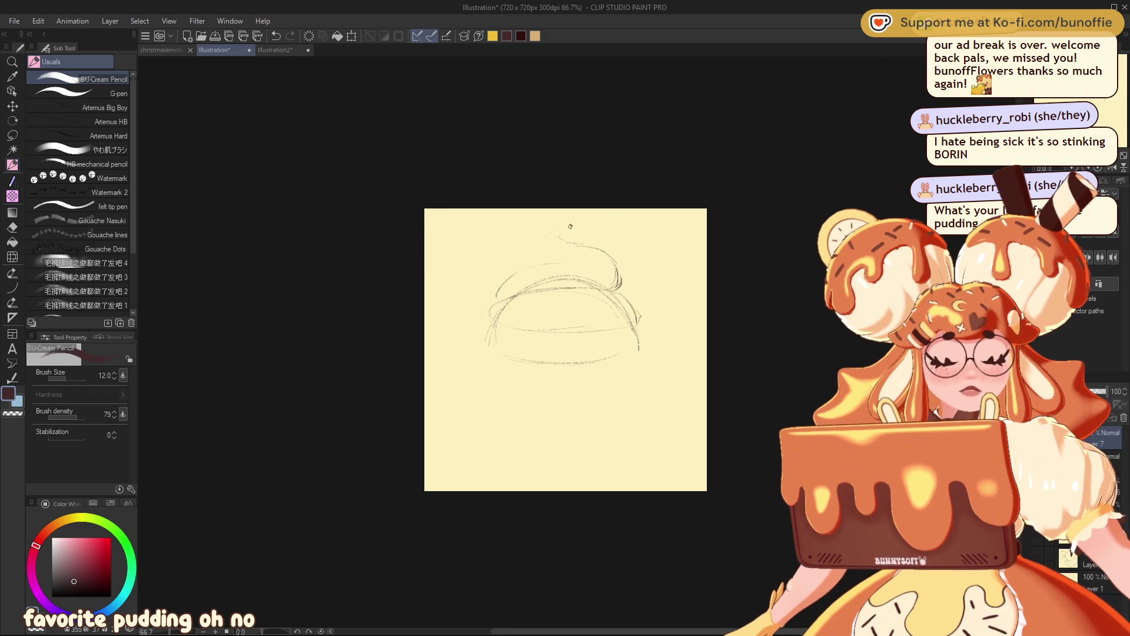
{"action": "left_click_drag", "start_coordinate": [521, 255], "coordinate": [554, 229]}
{"action": "mouse_move", "coordinate": [529, 266]}
{"action": "left_mouse_down"}
{"action": "mouse_move", "coordinate": [485, 317]}
{"action": "mouse_move", "coordinate": [494, 326]}
{"action": "left_mouse_up"}
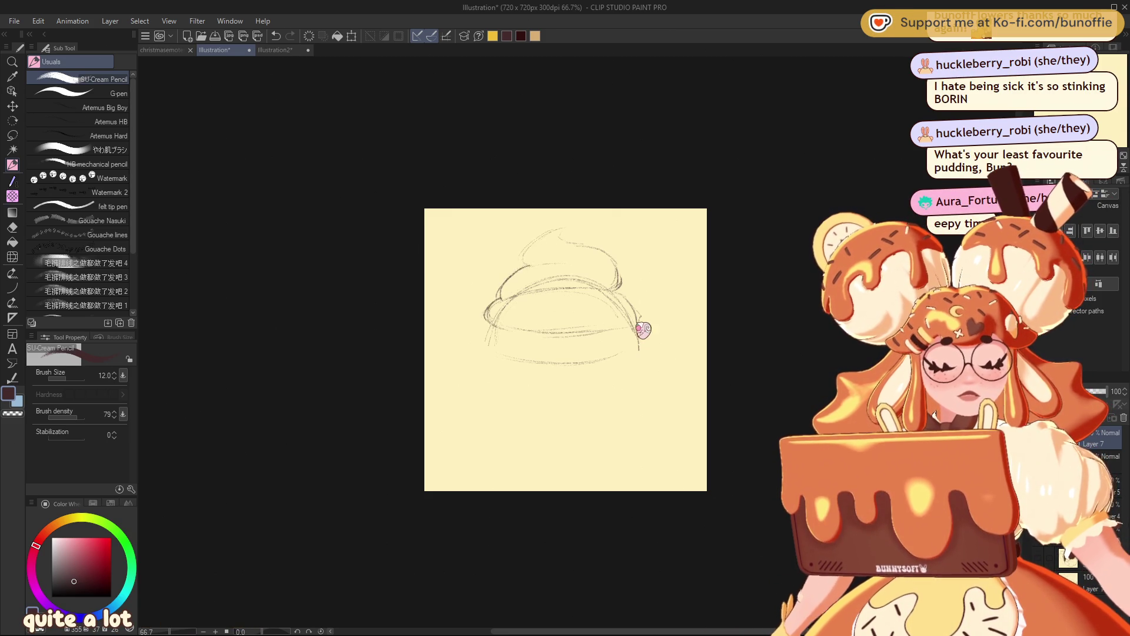
{"action": "key", "text": "ctrl+z"}
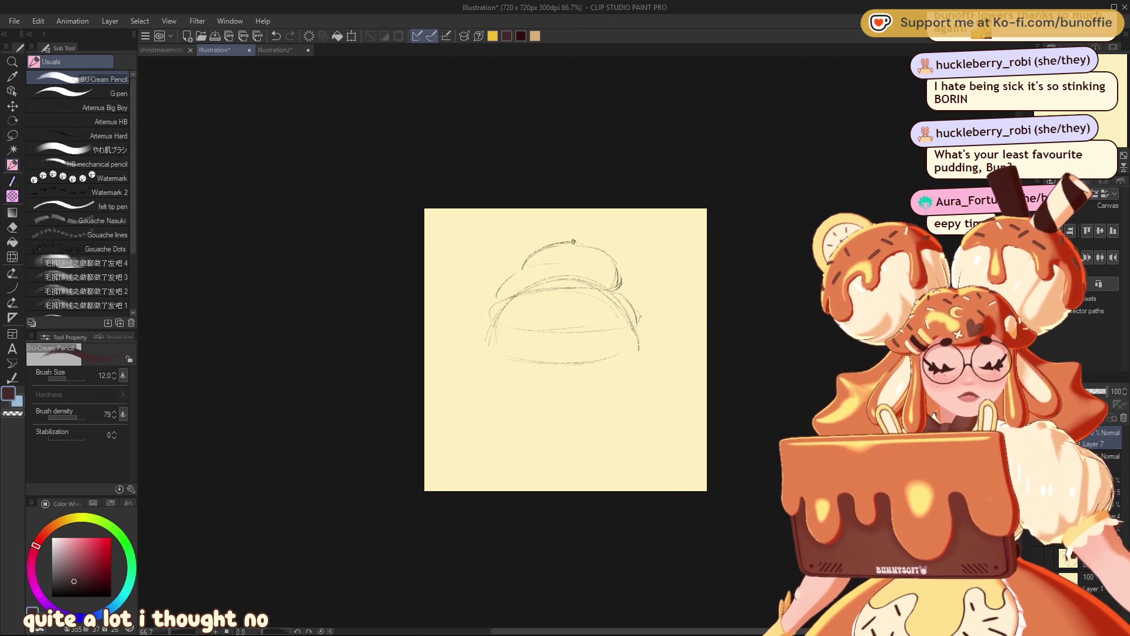
Step: Draw the dome's upper-right edge and darken its left edge, middle curve and inner line
{"action": "left_click_drag", "start_coordinate": [574, 241], "coordinate": [617, 265]}
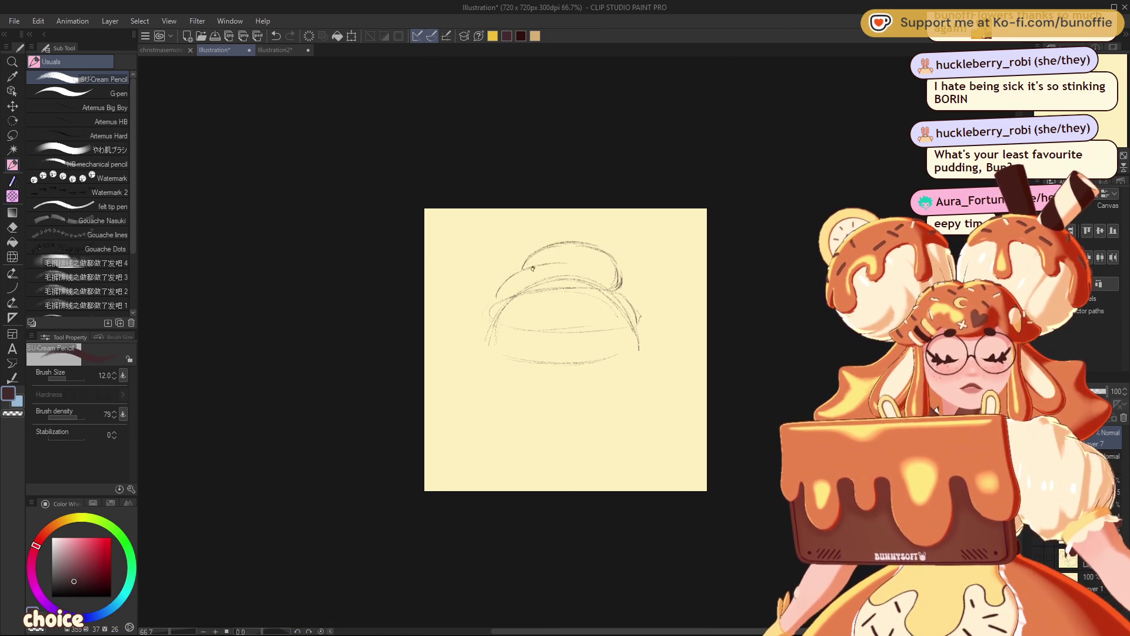
{"action": "mouse_move", "coordinate": [501, 286]}
{"action": "left_mouse_down"}
{"action": "mouse_move", "coordinate": [491, 323]}
{"action": "mouse_move", "coordinate": [550, 335]}
{"action": "mouse_move", "coordinate": [618, 330]}
{"action": "left_mouse_up"}
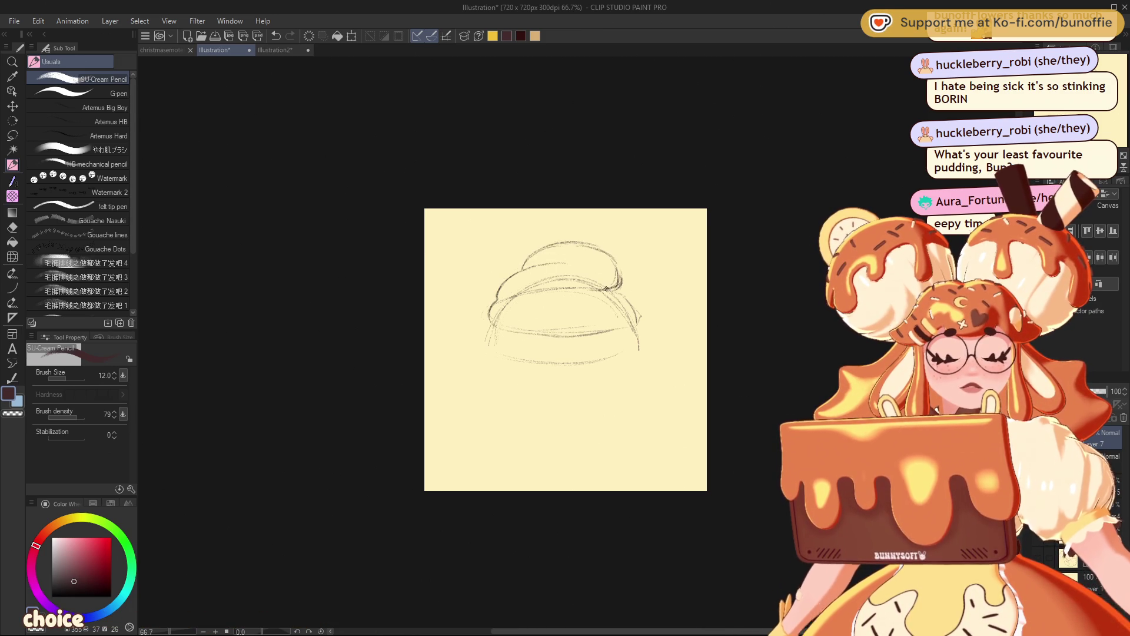
{"action": "left_click_drag", "start_coordinate": [537, 293], "coordinate": [552, 291]}
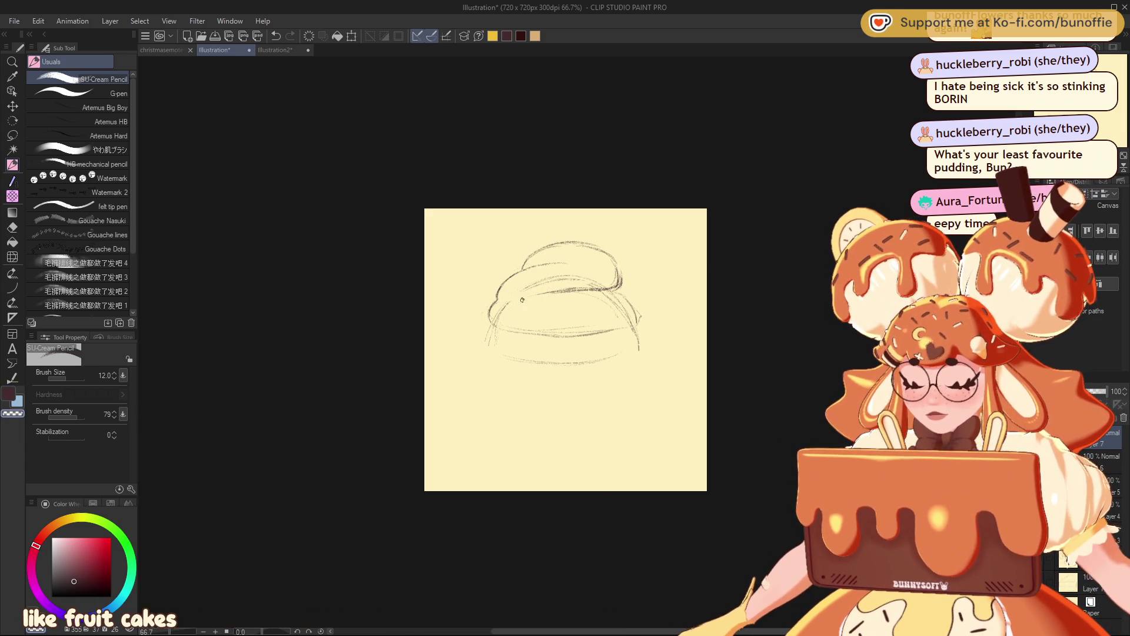
{"action": "key", "text": "ctrl+z"}
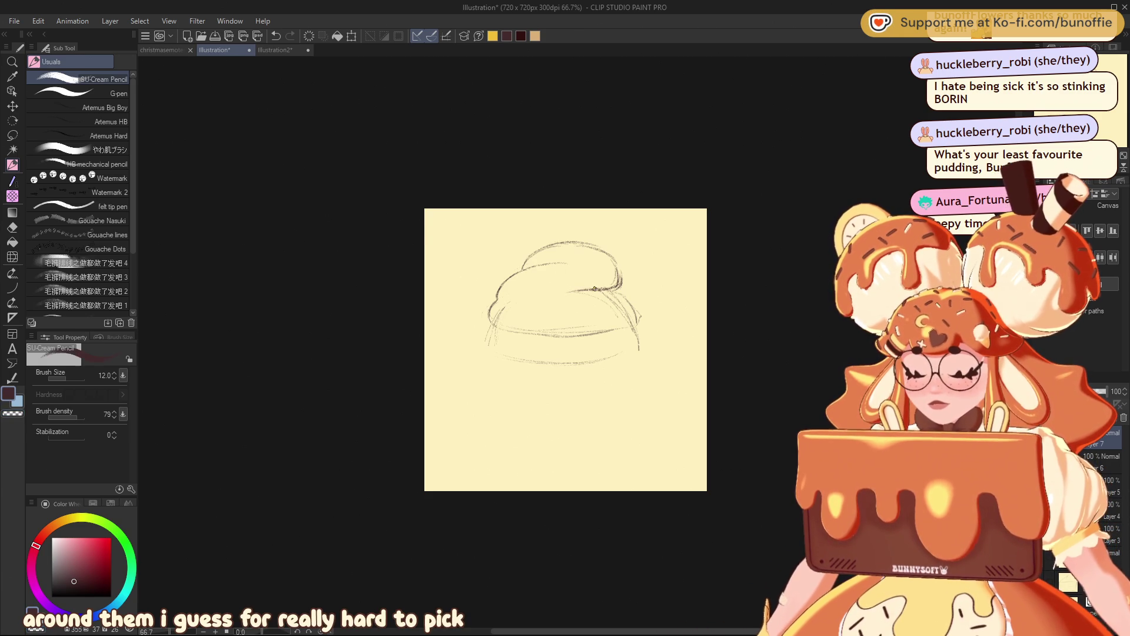
{"action": "key", "text": "c"}
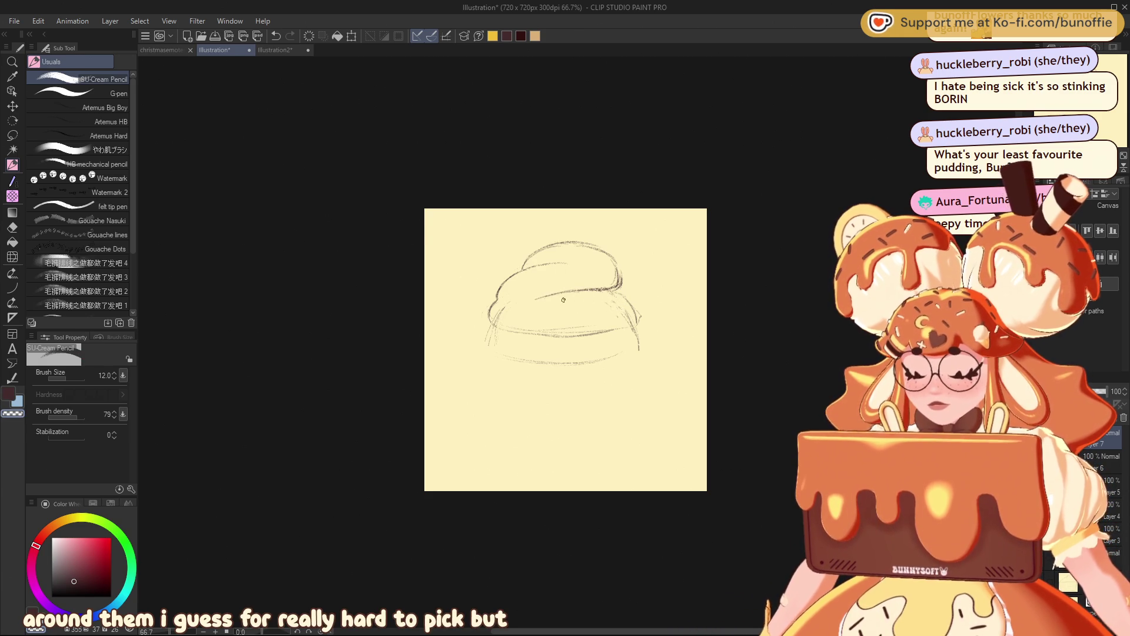
{"action": "key", "text": "c"}
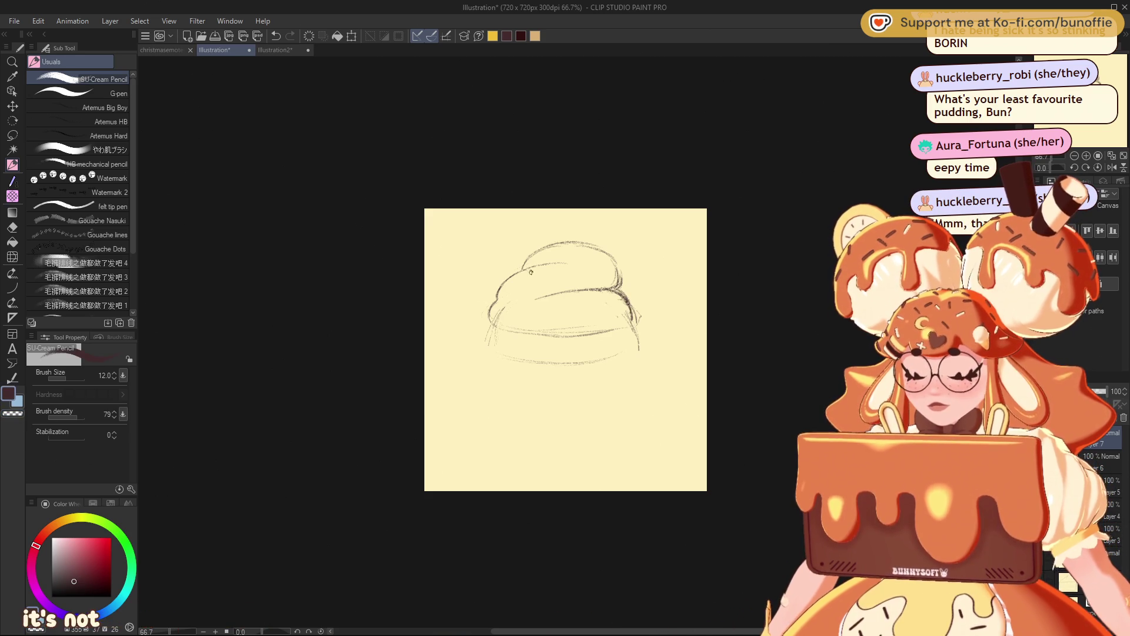
{"action": "left_click_drag", "start_coordinate": [500, 313], "coordinate": [486, 329]}
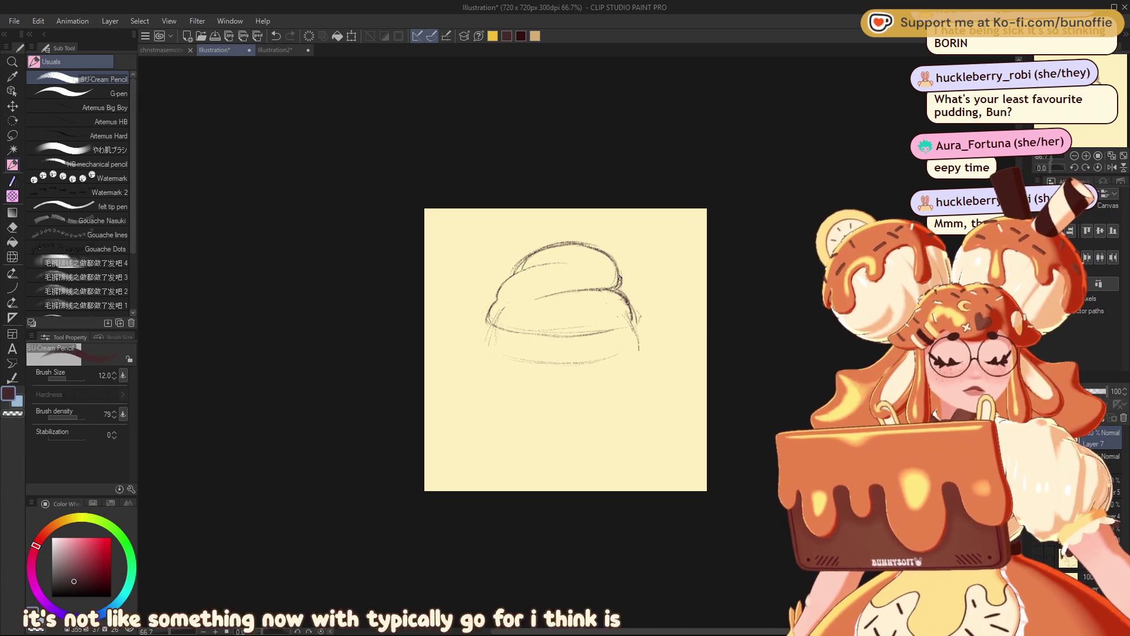
{"action": "left_click_drag", "start_coordinate": [521, 300], "coordinate": [575, 287]}
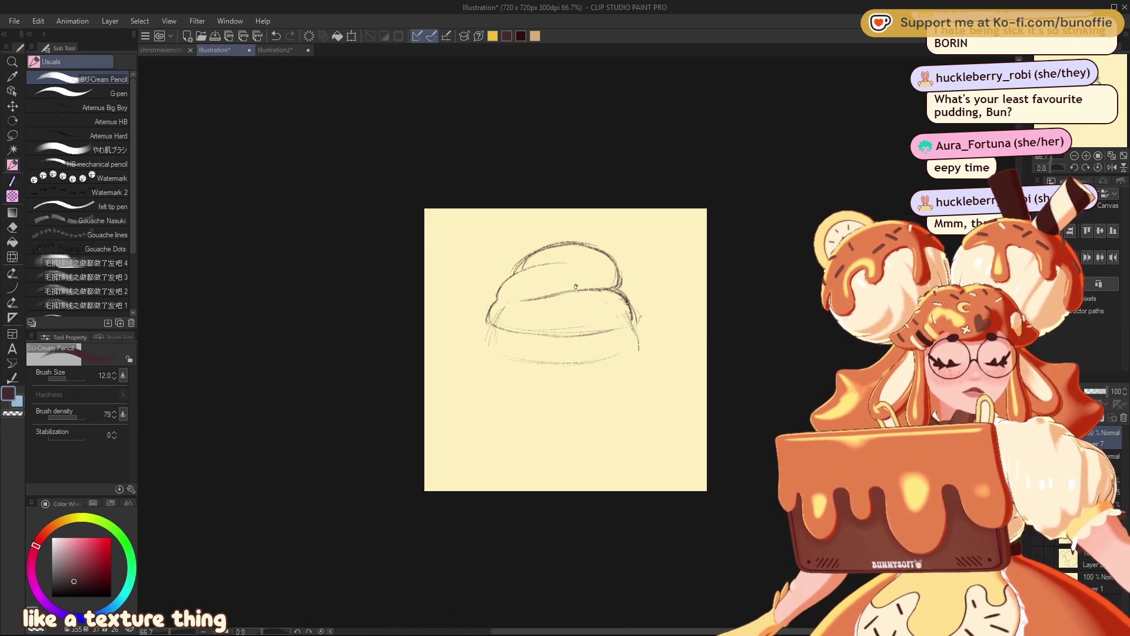